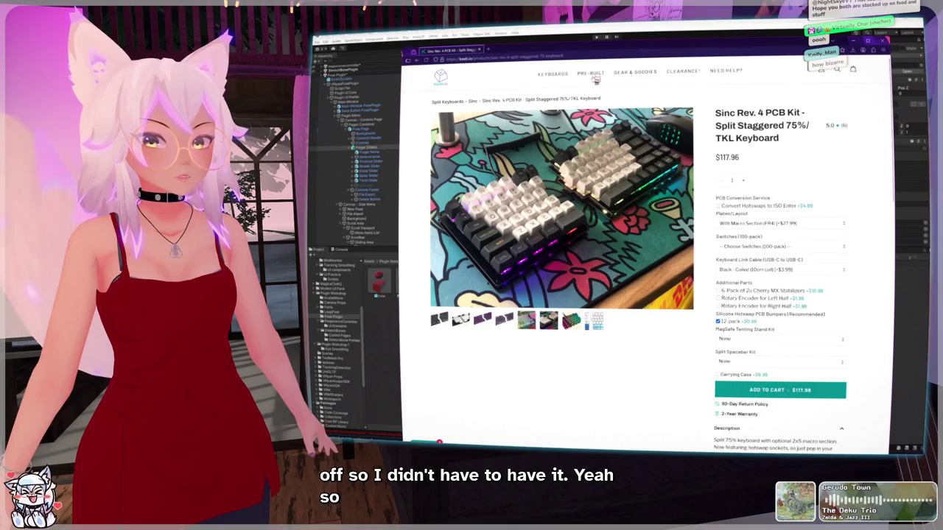
# Step: Open Keebio's Ergonomic/Vertical and Ortholinear Keyboards collection and scroll down to the kit products
pyautogui.moveTo(594, 77)
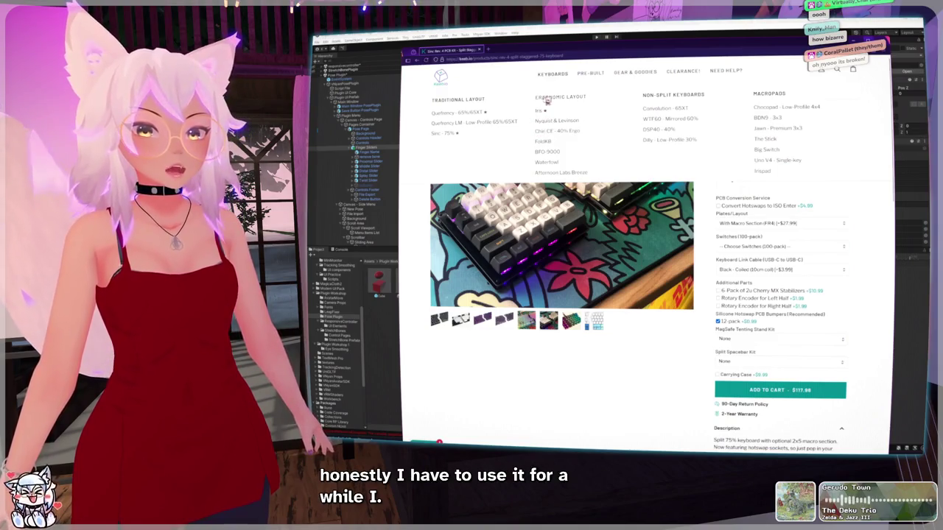
pyautogui.click(546, 104)
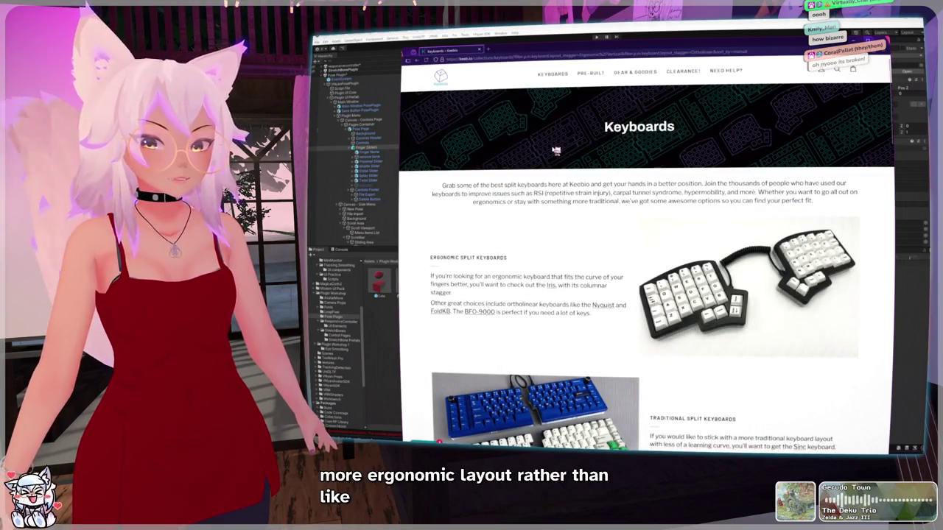
pyautogui.scroll(-4, 577, 233)
pyautogui.scroll(-5, 576, 233)
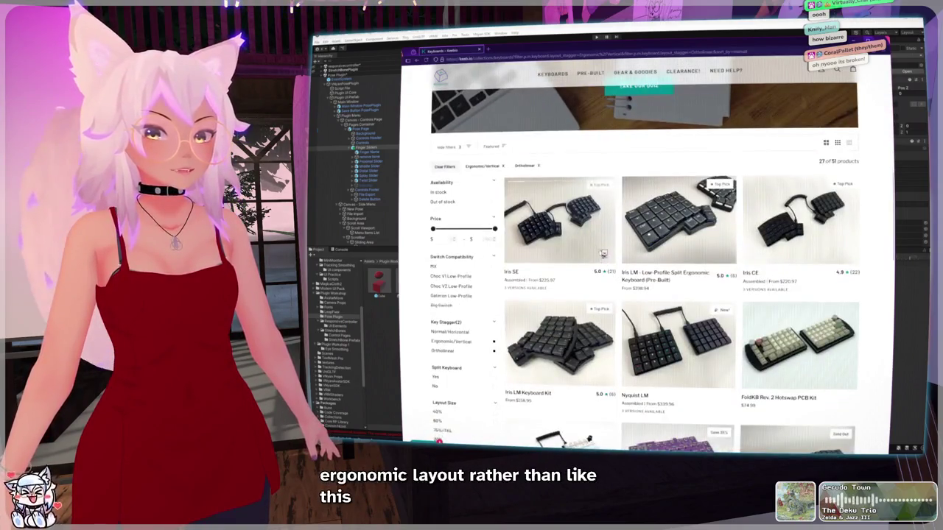
pyautogui.scroll(-3, 554, 343)
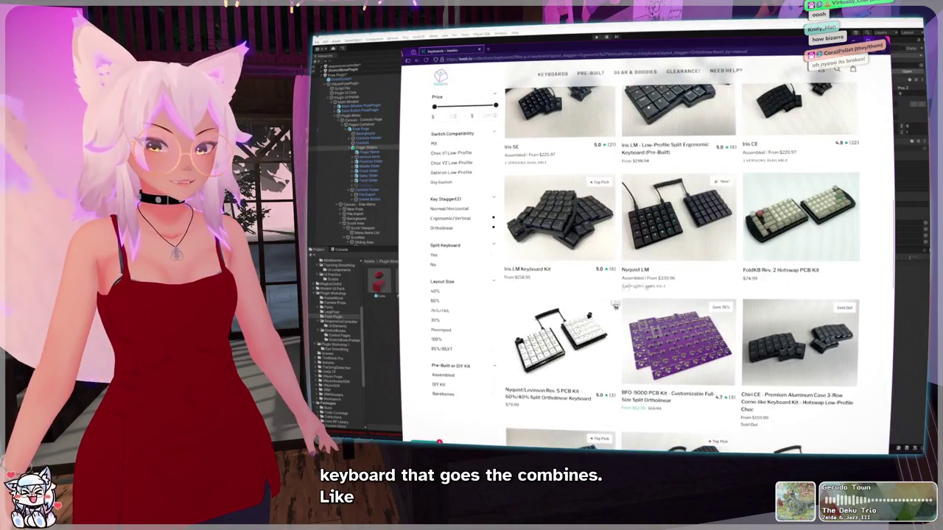
pyautogui.scroll(-2, 607, 284)
pyautogui.scroll(-2, 607, 284)
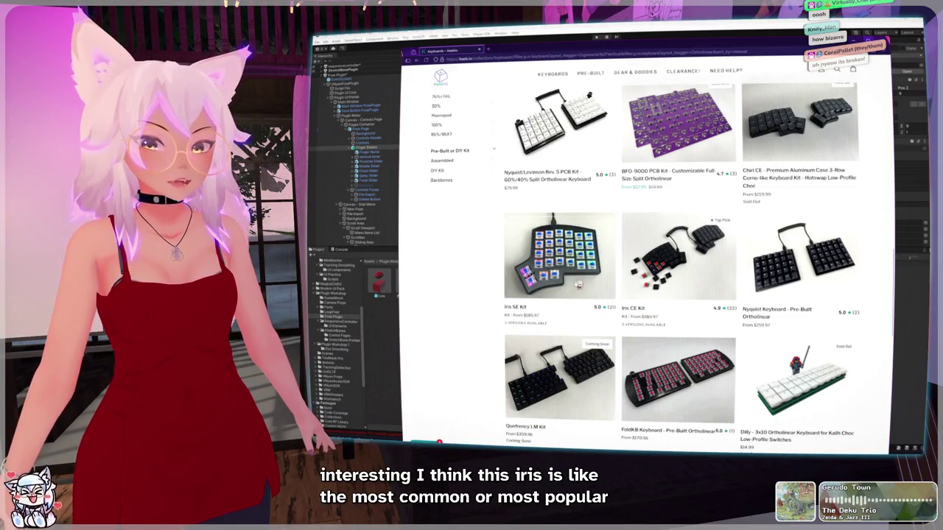
pyautogui.click(560, 268)
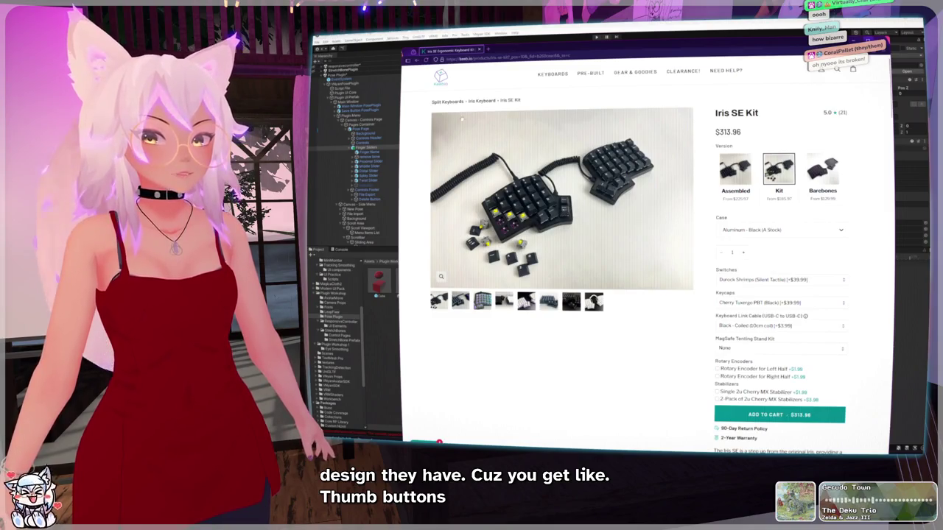
pyautogui.click(417, 64)
pyautogui.scroll(-10, 596, 274)
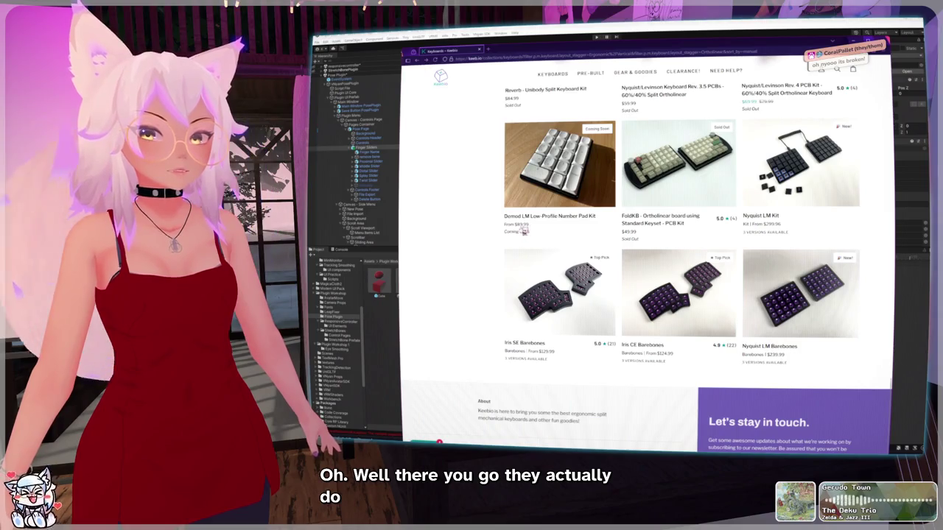
pyautogui.scroll(2, 526, 225)
pyautogui.click(534, 220)
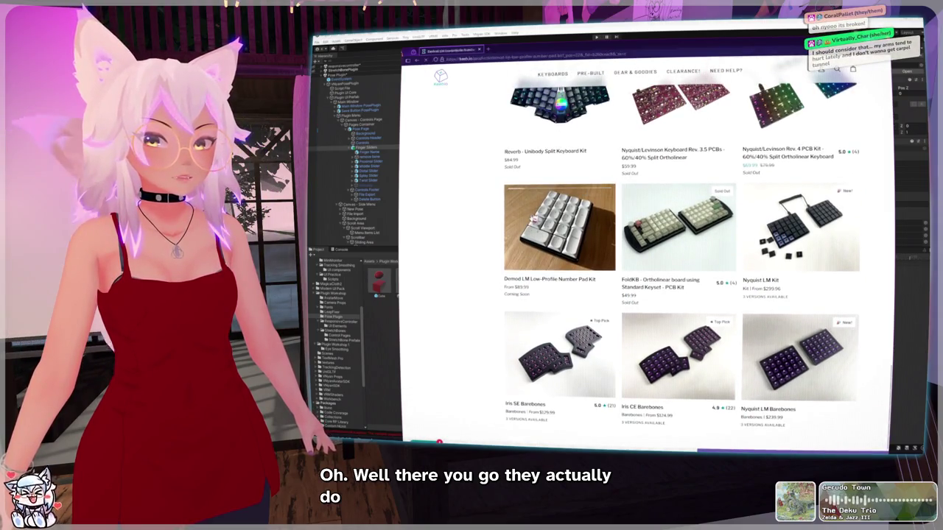
pyautogui.click(484, 320)
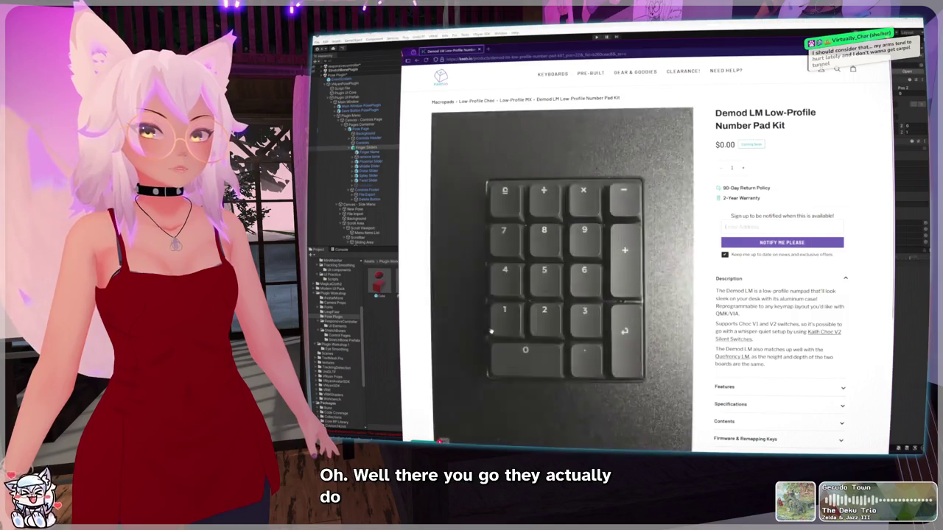
pyautogui.scroll(-4, 490, 331)
pyautogui.scroll(2, 535, 252)
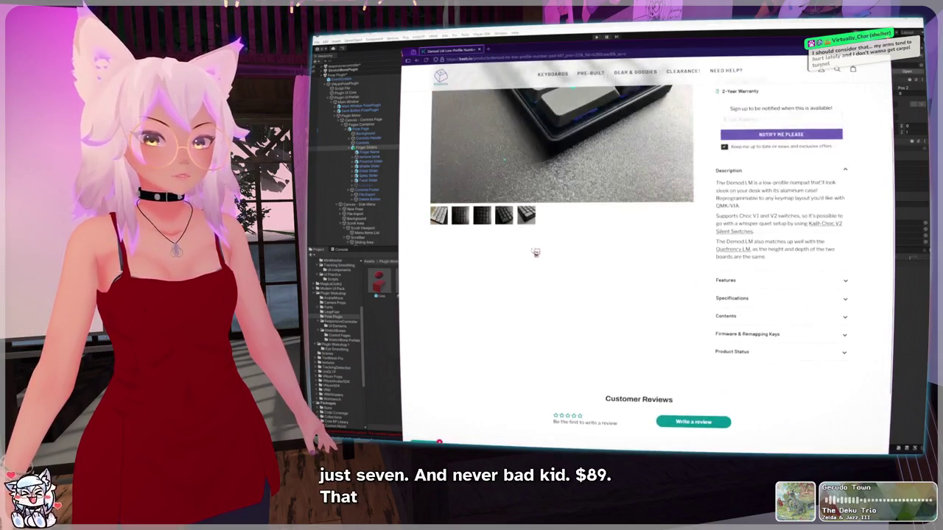
pyautogui.scroll(3, 536, 253)
pyautogui.click(419, 61)
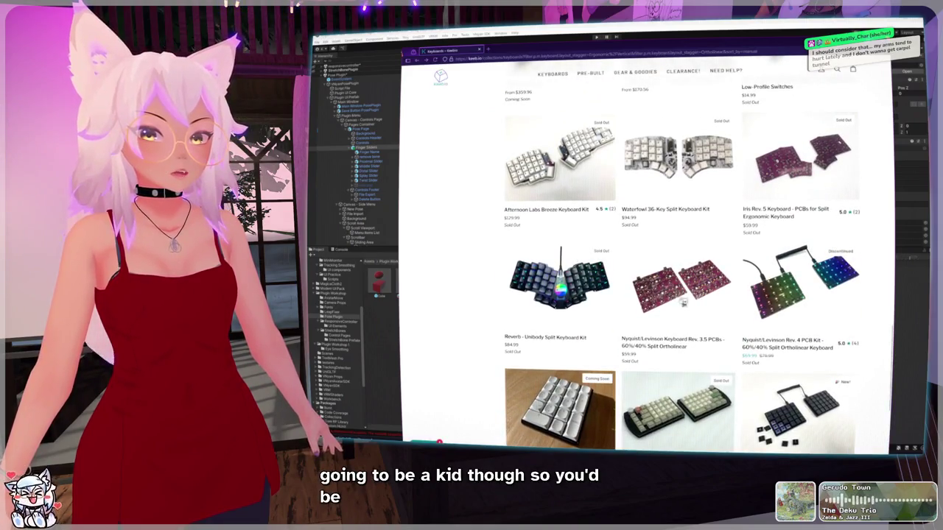
# Step: Scroll the filtered Keyboards listing back to the top and bring up the KEYBOARDS category menu
pyautogui.scroll(-5, 655, 292)
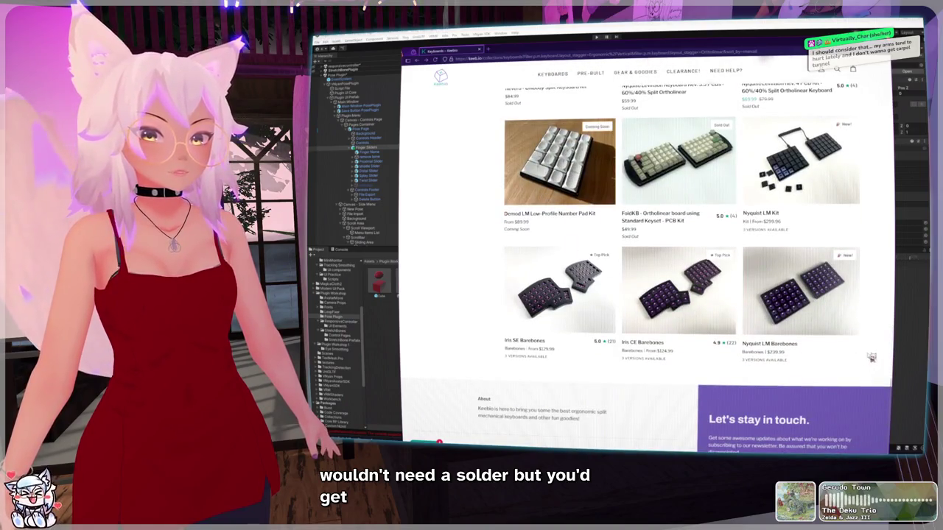
pyautogui.scroll(15, 882, 352)
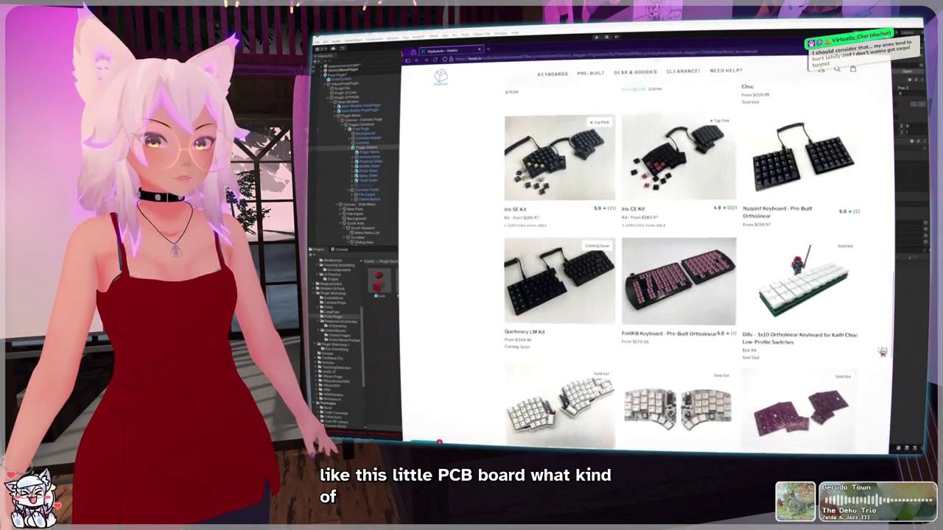
pyautogui.scroll(-1, 881, 352)
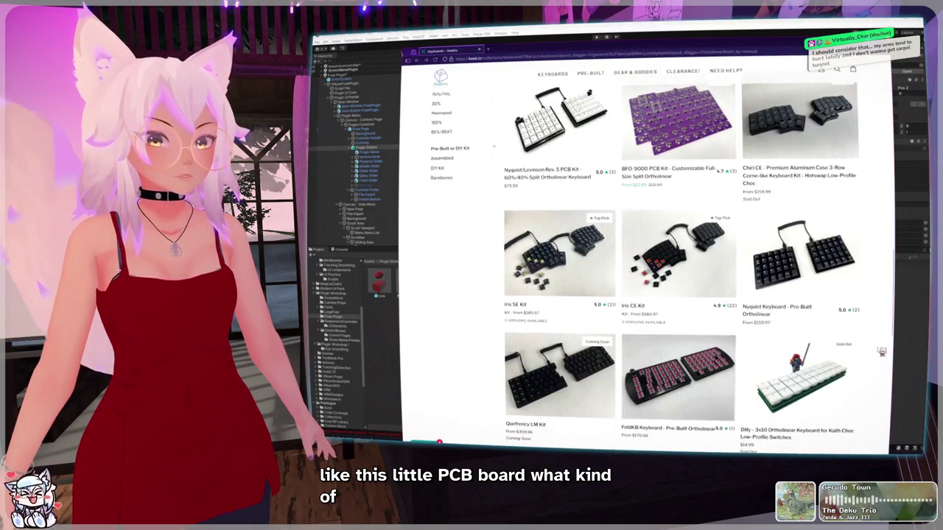
pyautogui.scroll(5, 882, 352)
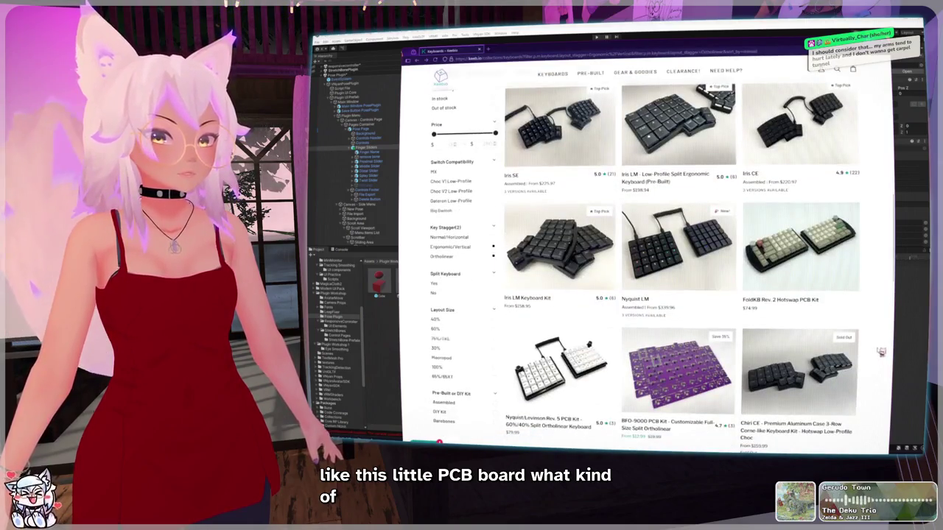
pyautogui.scroll(-3, 882, 352)
pyautogui.scroll(3, 881, 353)
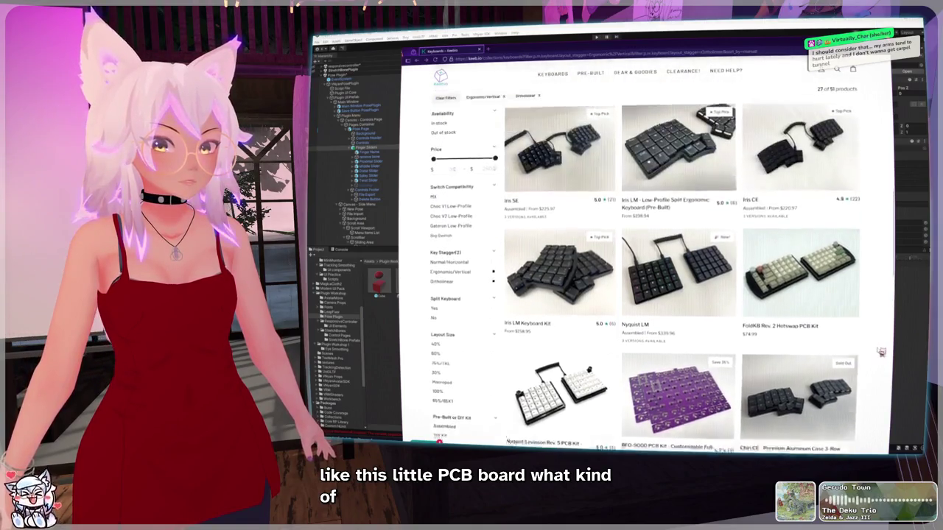
pyautogui.scroll(6, 882, 352)
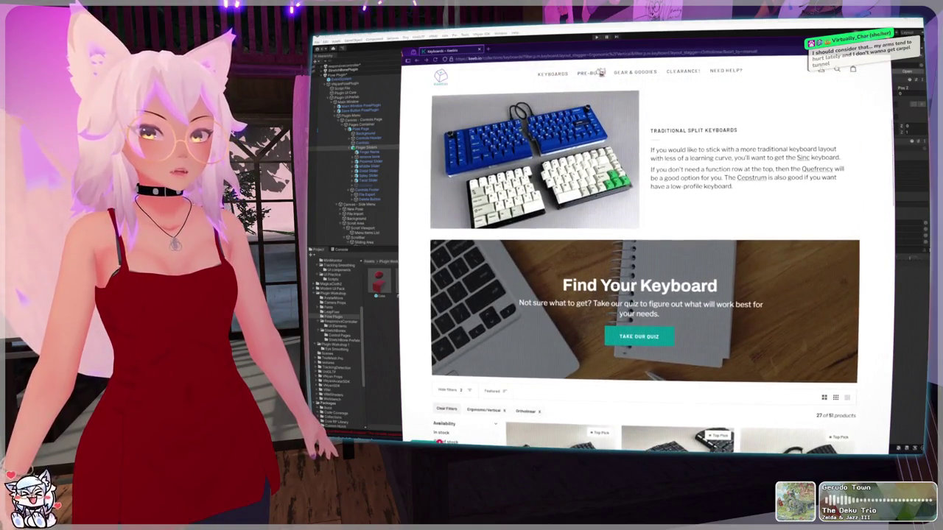
pyautogui.moveTo(556, 76)
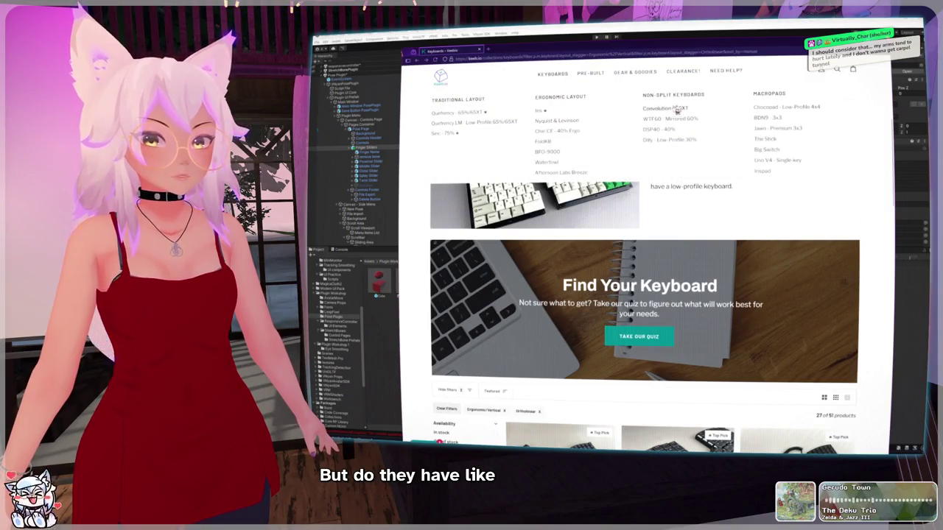
# Step: Open the Macropads collection and browse its BDN9, Tukey and Chocopad listings
pyautogui.click(773, 96)
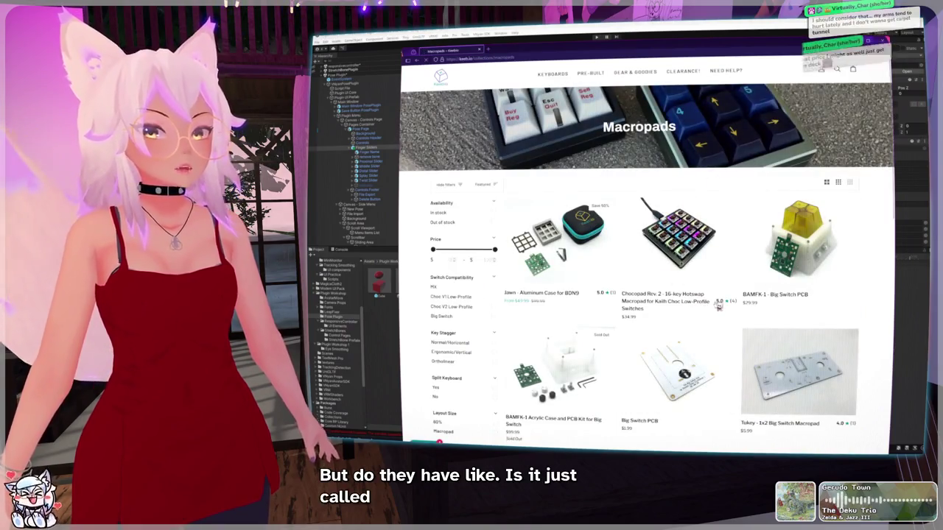
pyautogui.scroll(-3, 718, 307)
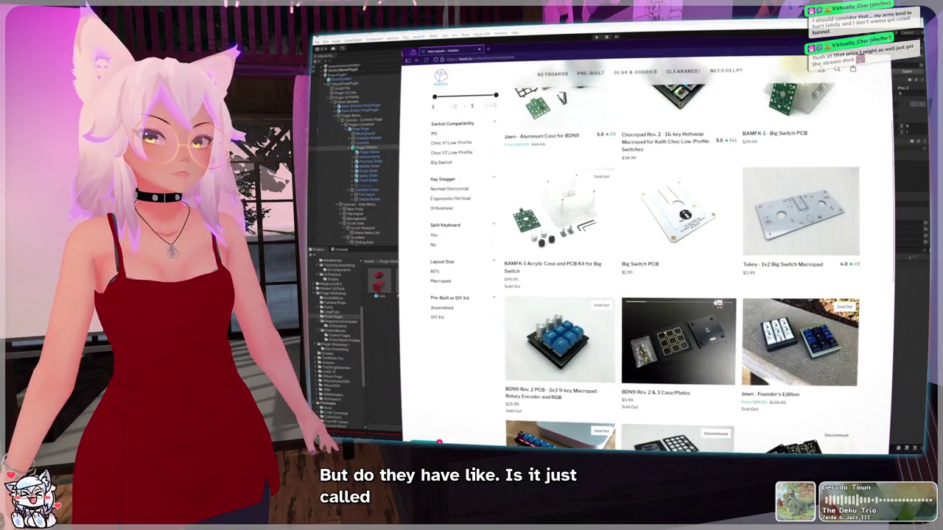
pyautogui.scroll(-2, 718, 302)
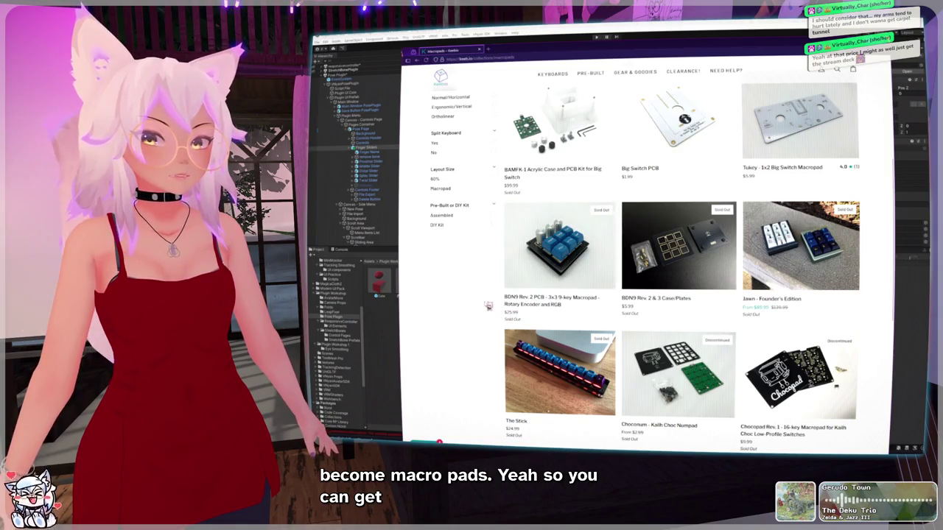
pyautogui.scroll(-2, 531, 322)
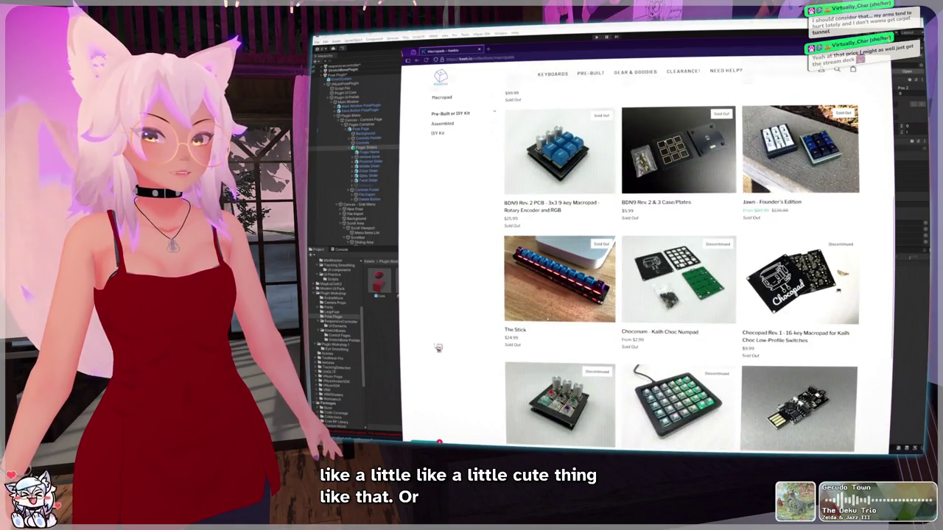
pyautogui.scroll(-2, 451, 339)
pyautogui.scroll(-2, 453, 340)
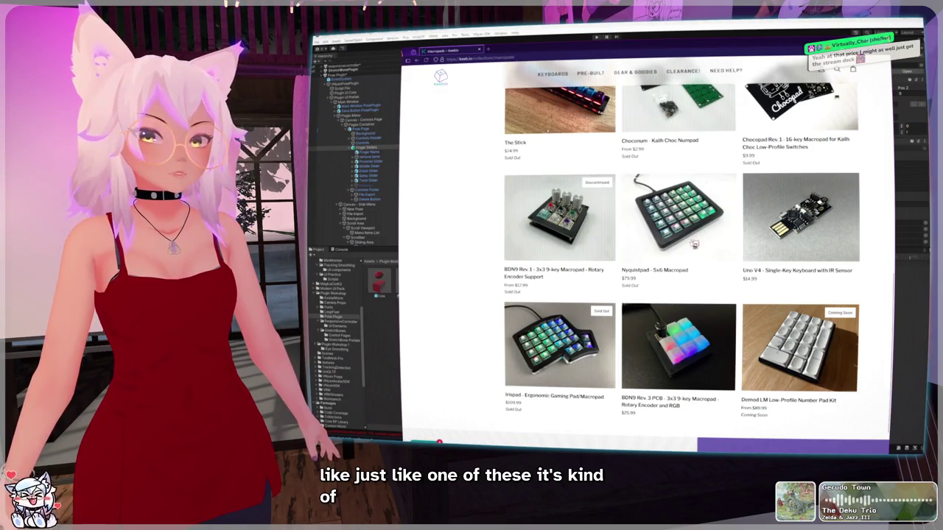
pyautogui.scroll(2, 694, 243)
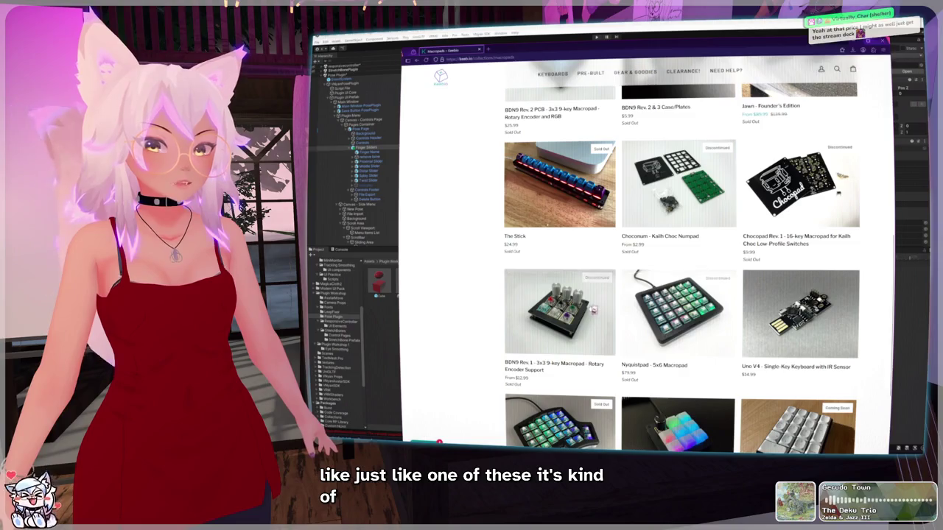
pyautogui.scroll(3, 672, 324)
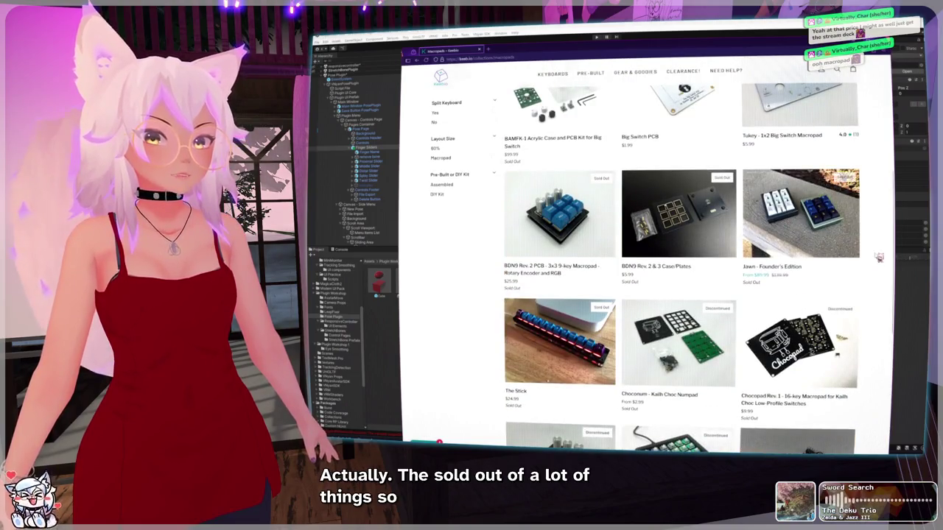
pyautogui.scroll(5, 879, 257)
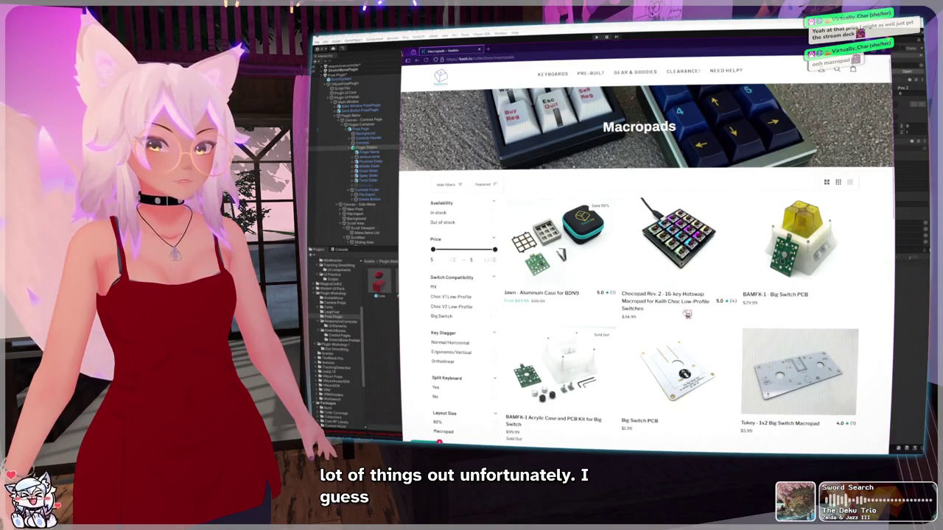
# Step: Open the Chocopad Rev. 2 product page and view its bare PCB photo
pyautogui.click(677, 236)
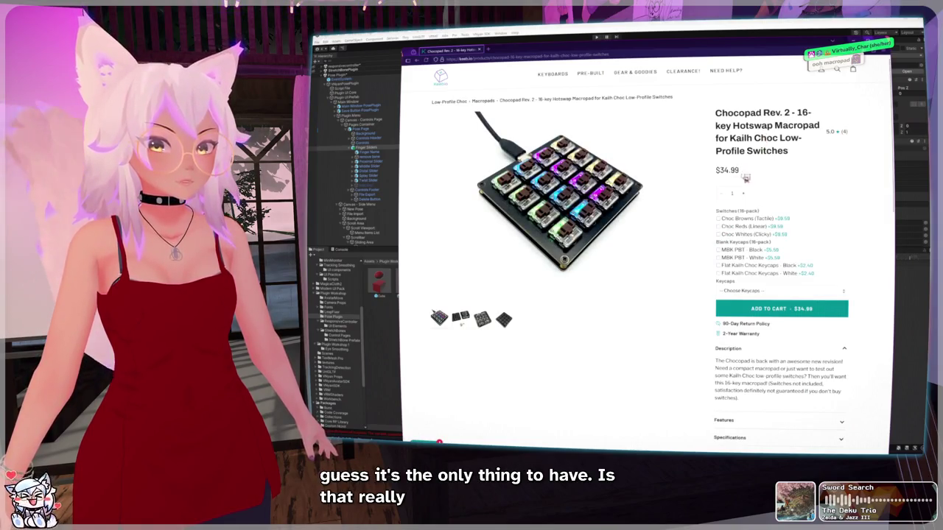
pyautogui.click(460, 318)
pyautogui.click(480, 321)
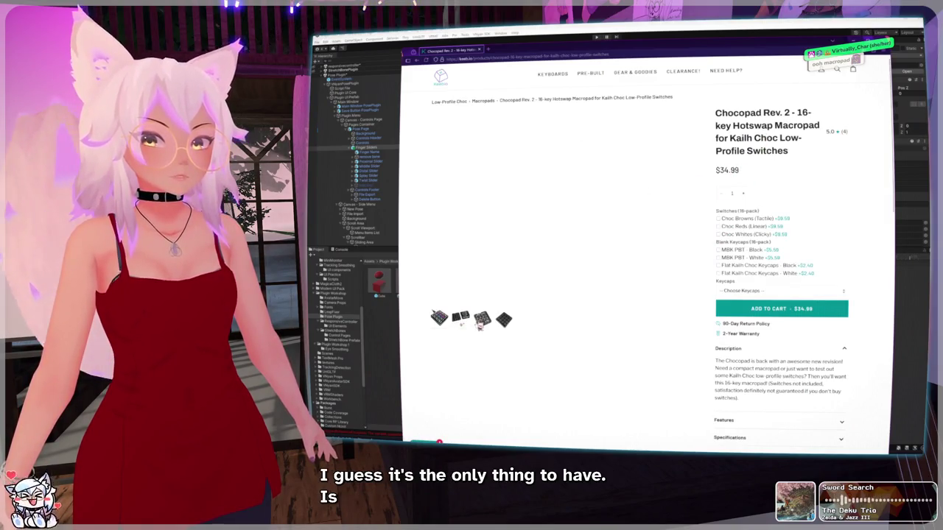
pyautogui.click(438, 323)
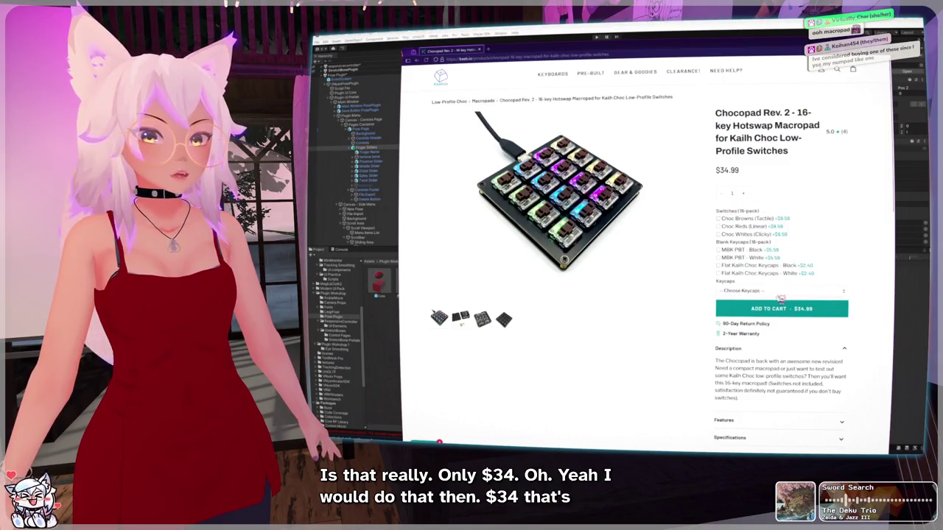
pyautogui.scroll(-3, 781, 286)
pyautogui.scroll(-7, 784, 303)
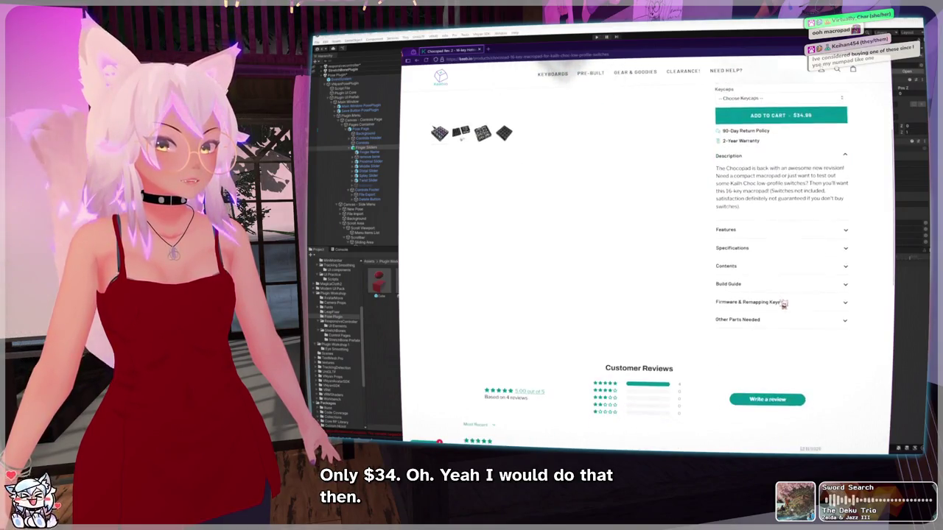
pyautogui.scroll(9, 785, 305)
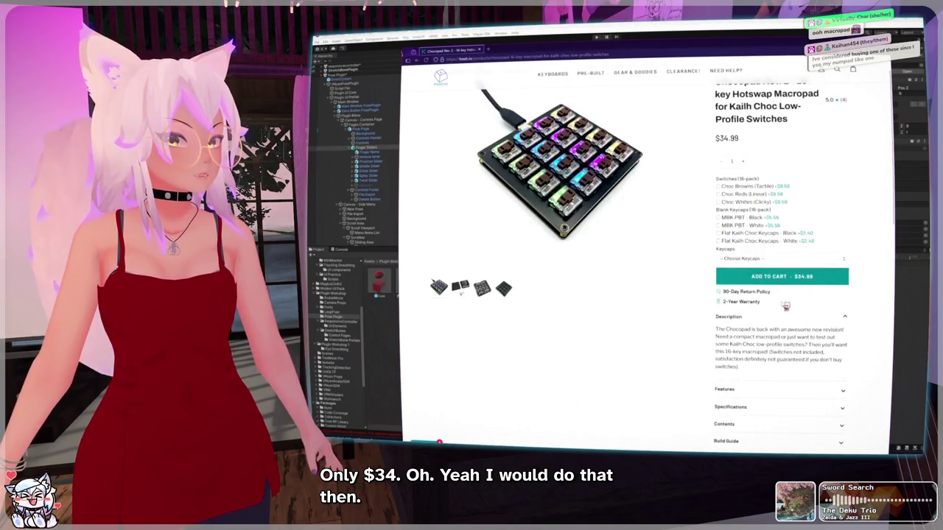
pyautogui.scroll(1, 785, 305)
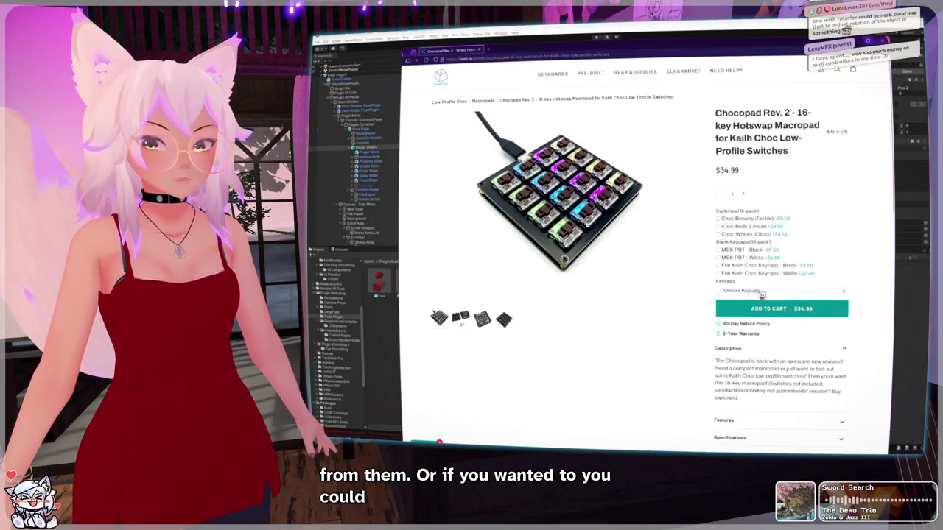
# Step: Check the Keycaps dropdown choices and close it without picking one
pyautogui.click(763, 294)
pyautogui.click(685, 324)
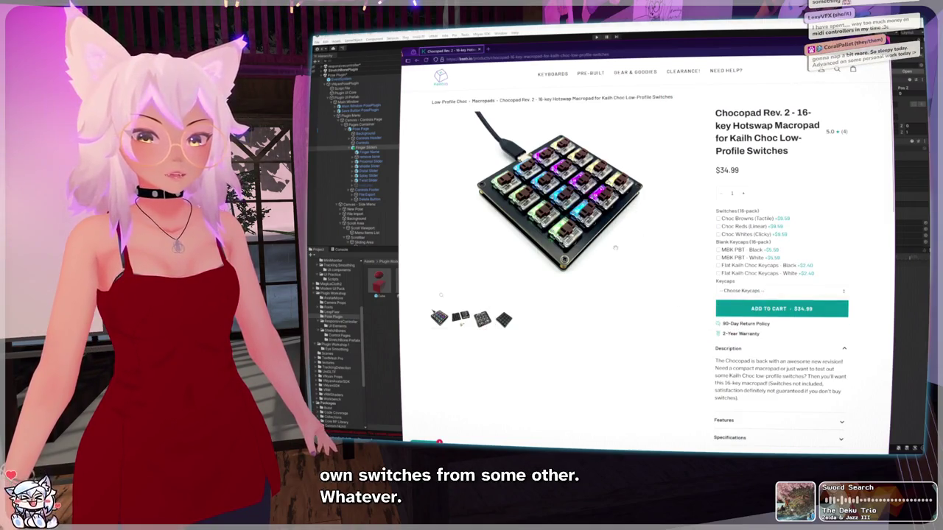
pyautogui.scroll(-3, 781, 295)
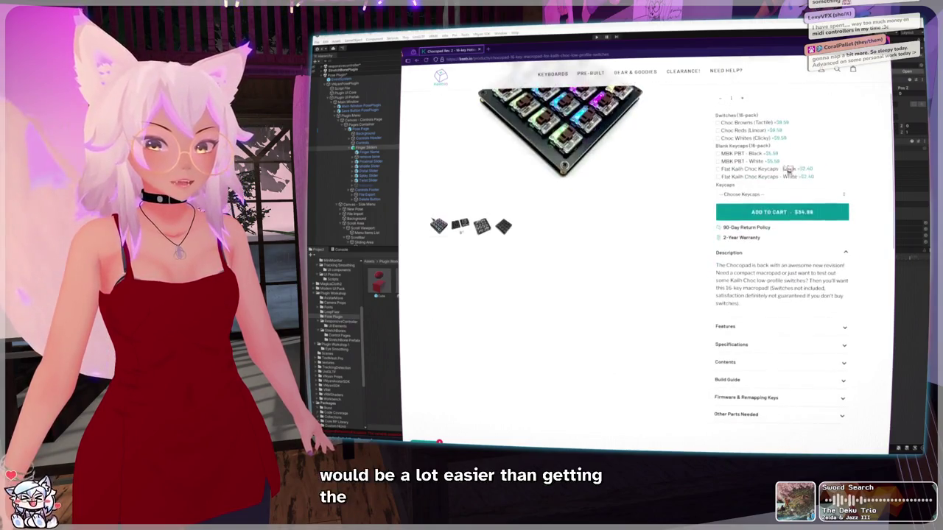
pyautogui.scroll(3, 781, 299)
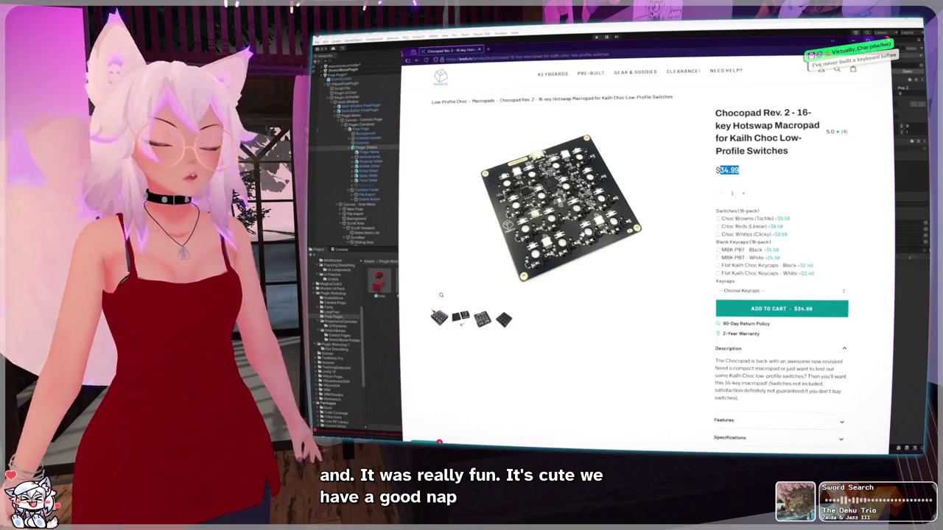
# Step: Go back to Macropads, view the BDN9 Rev. 2 PCB product photos, then return to the homepage
pyautogui.hotkey('alt', 'Left')
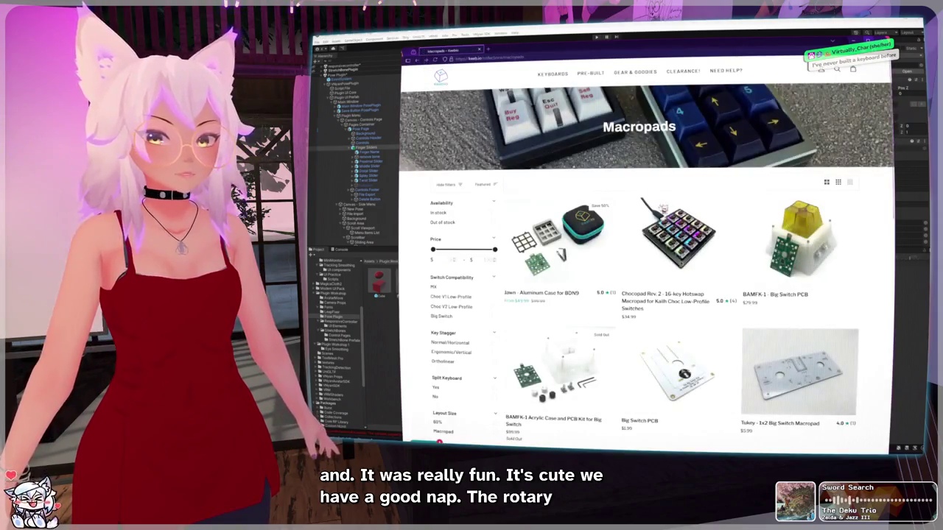
pyautogui.scroll(-3, 660, 207)
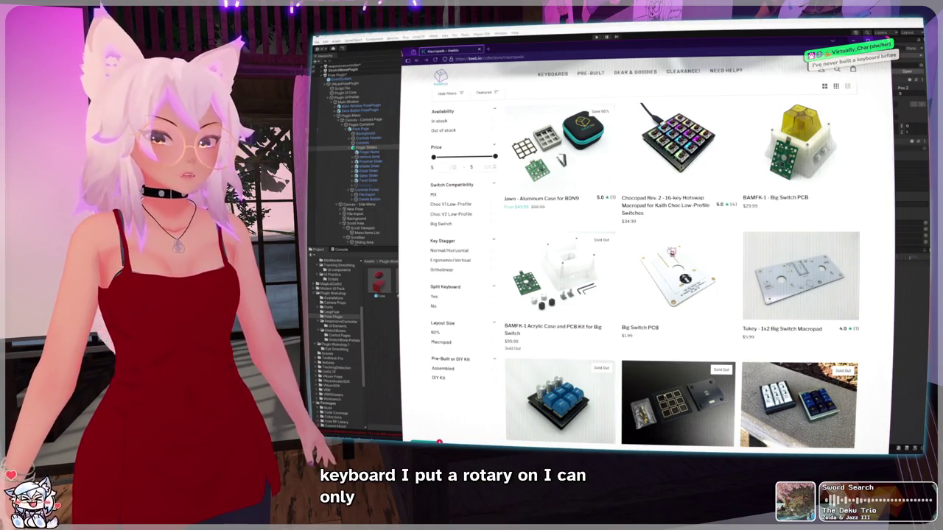
pyautogui.scroll(-6, 659, 239)
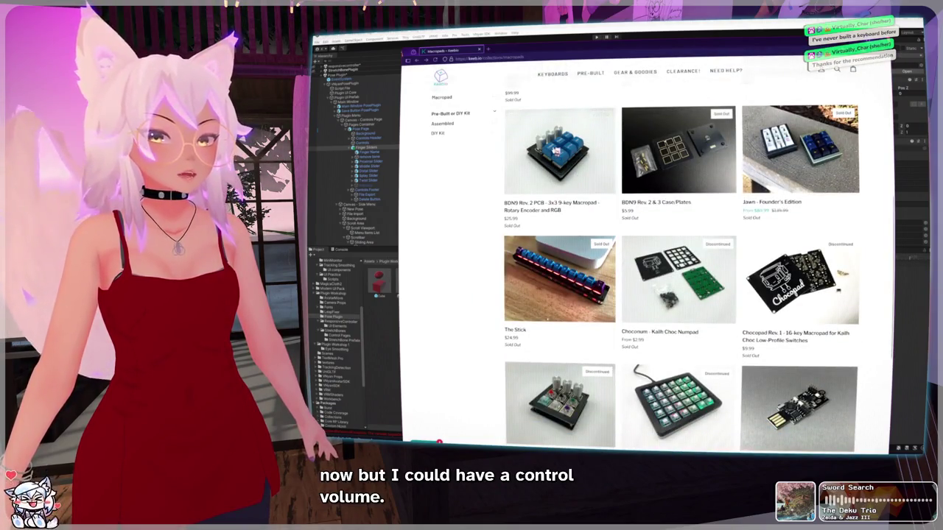
pyautogui.click(556, 151)
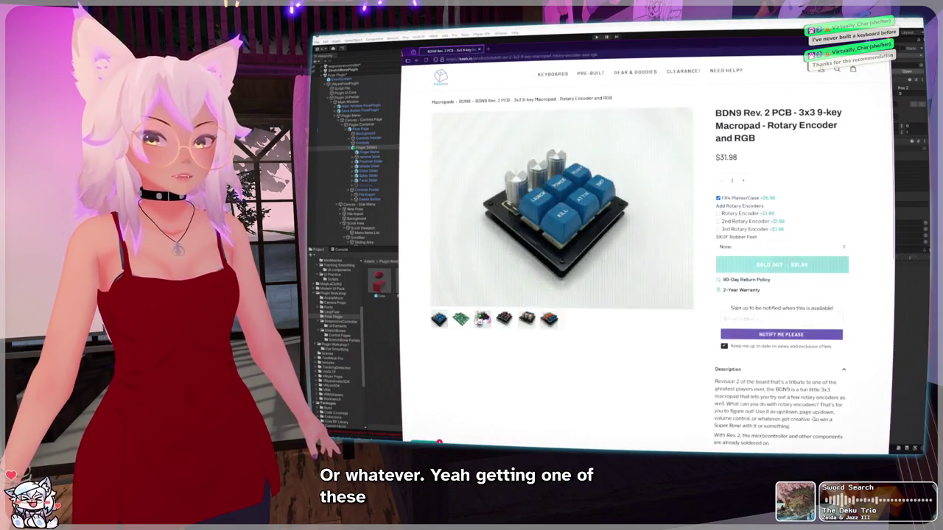
pyautogui.click(483, 319)
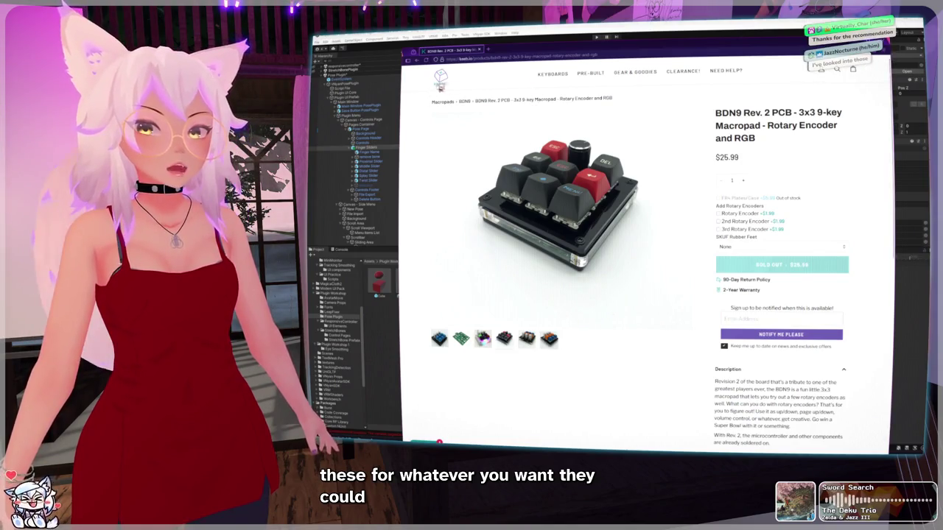
pyautogui.moveTo(457, 92)
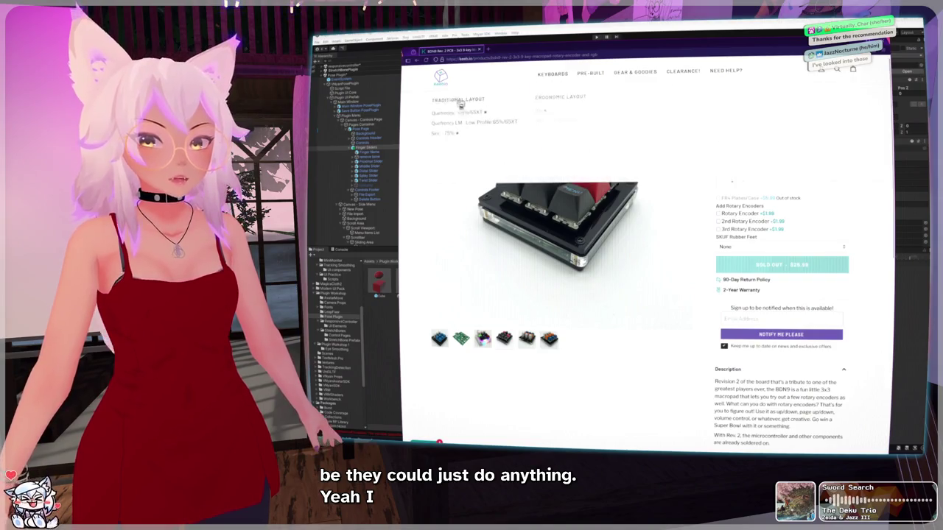
pyautogui.click(447, 85)
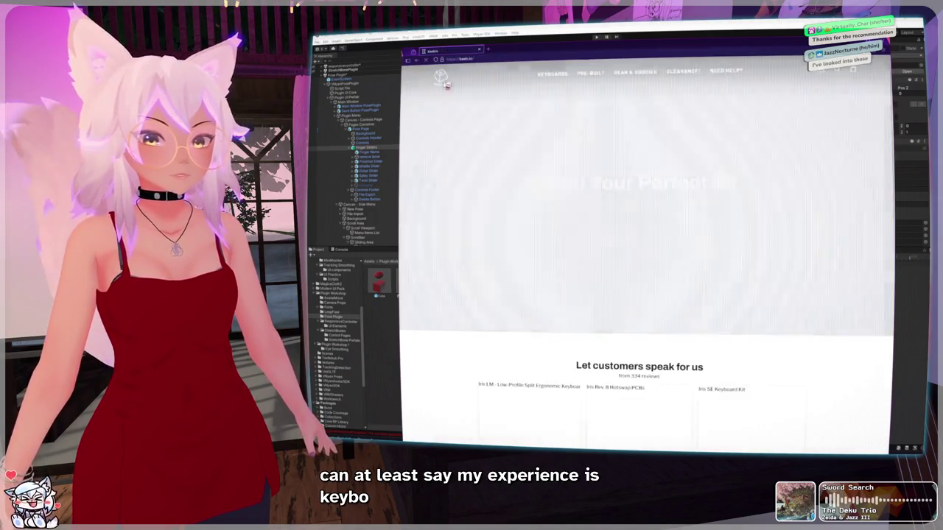
# Step: Scroll the Keebio homepage down to Featured Products, then close the browser to return to Unity
pyautogui.scroll(-5, 647, 250)
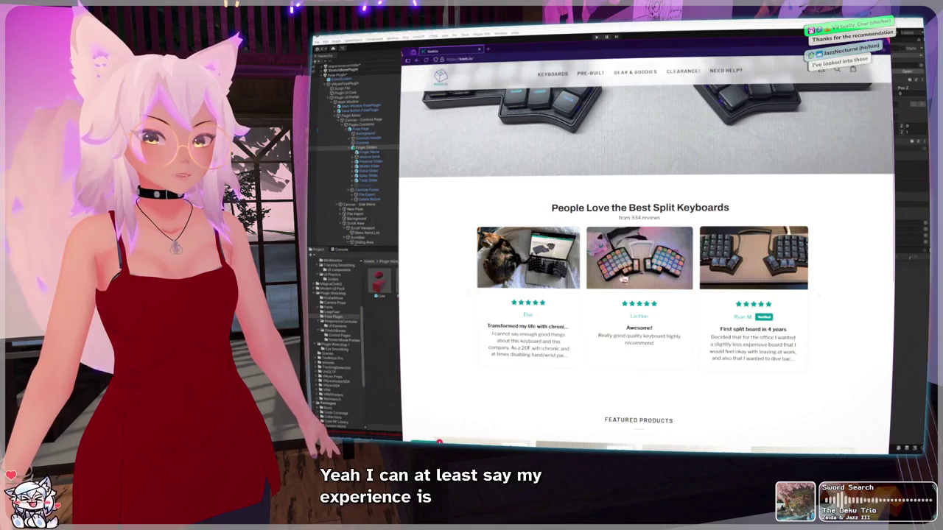
pyautogui.scroll(-5, 603, 274)
pyautogui.scroll(-3, 603, 274)
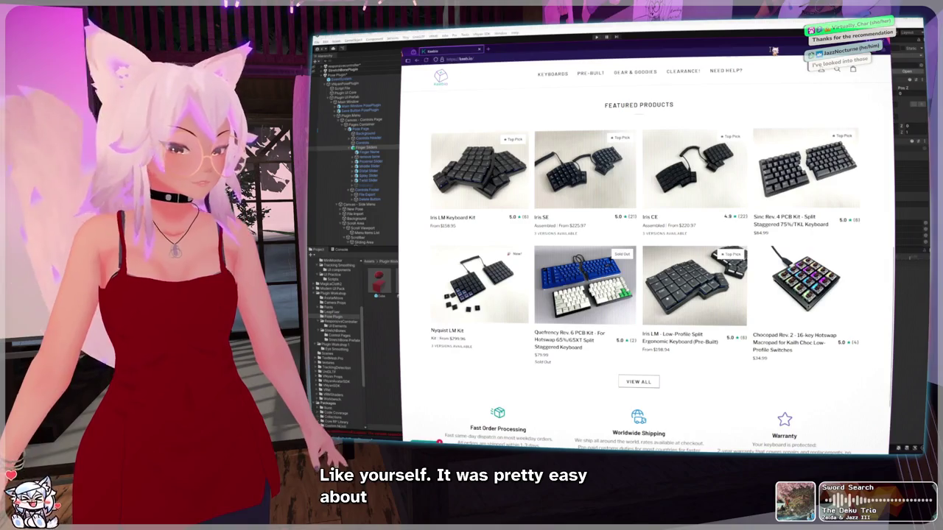
pyautogui.click(882, 45)
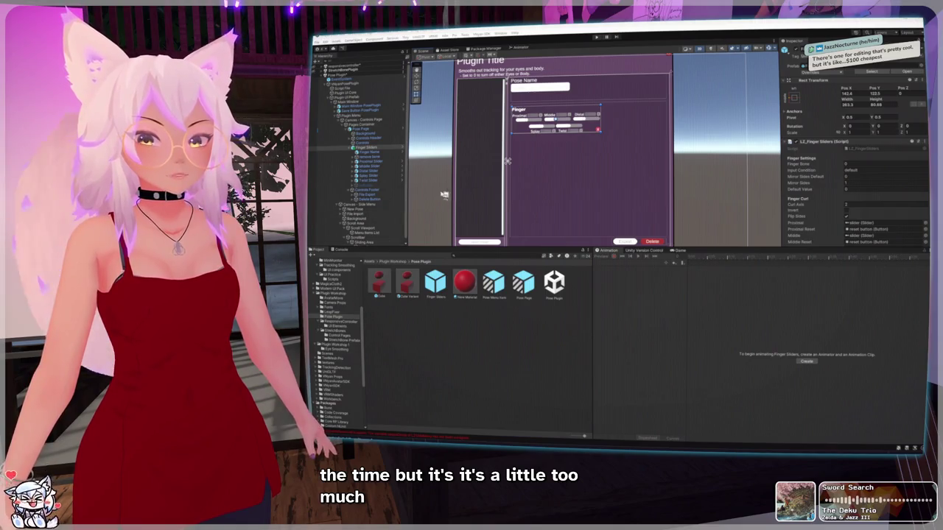
# Step: Frame the Proximal Slider in the scene and open its prefab for editing
pyautogui.scroll(-2, 486, 149)
pyautogui.press('f')
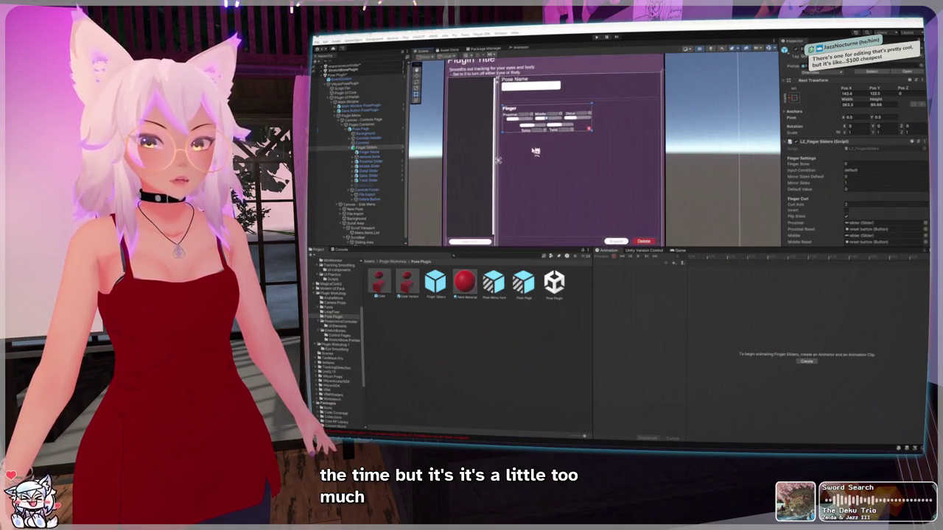
pyautogui.scroll(5, 343, 317)
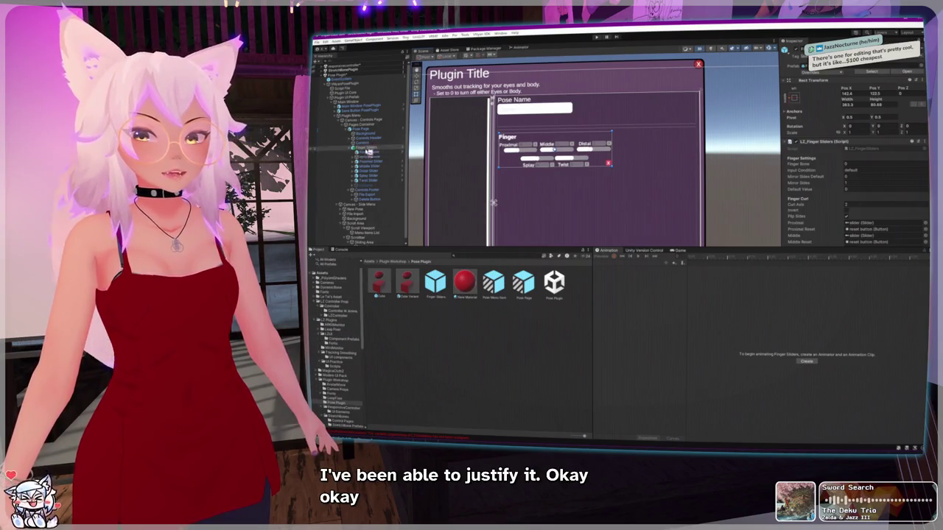
pyautogui.click(381, 161)
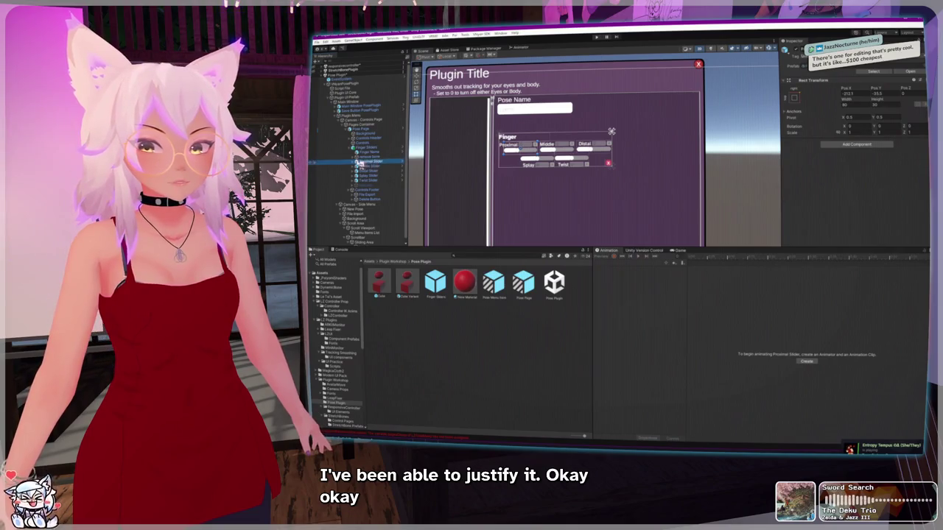
pyautogui.click(355, 161)
pyautogui.press('f')
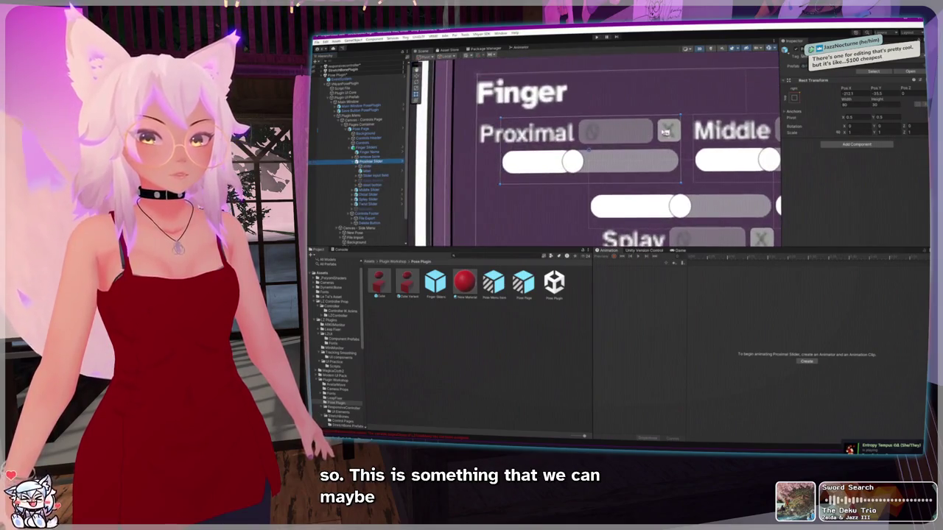
pyautogui.click(402, 162)
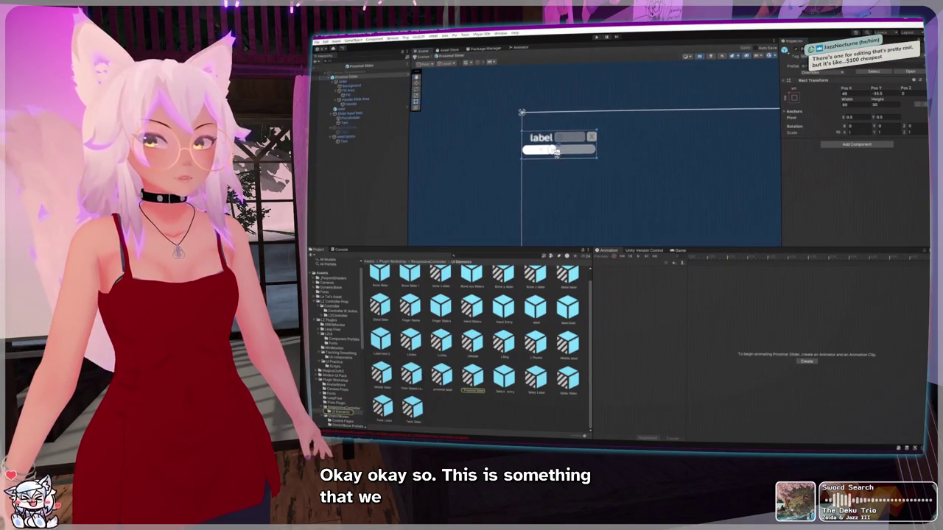
pyautogui.click(348, 110)
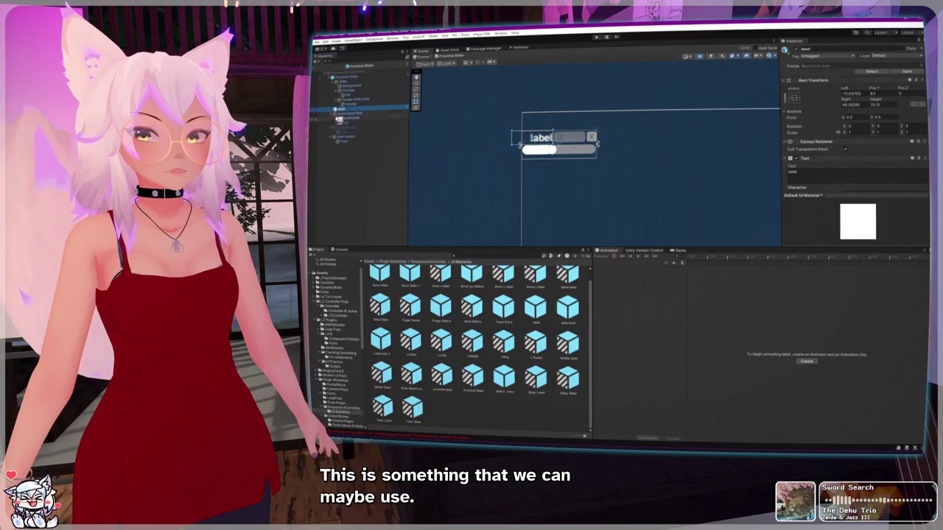
# Step: Toggle the slider's Apply Button active state on and off, leaving it hidden
pyautogui.click(349, 112)
pyautogui.click(351, 127)
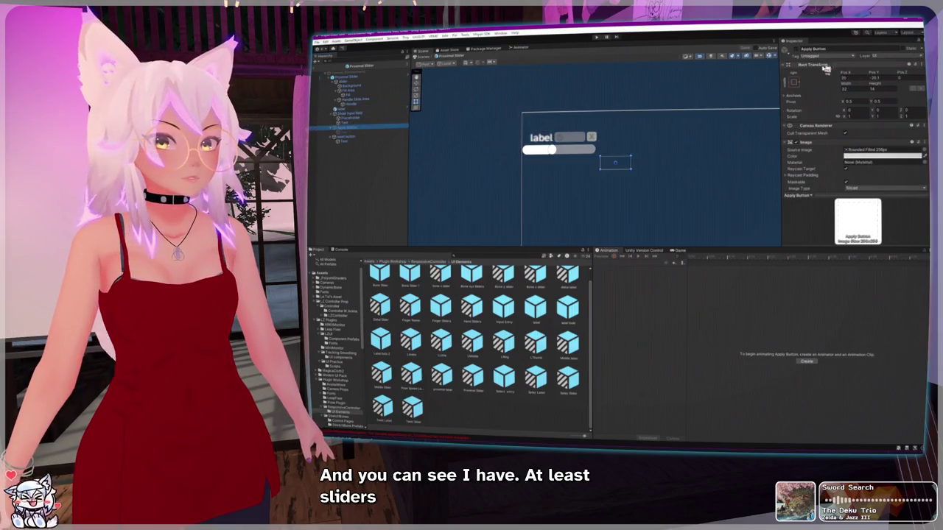
pyautogui.click(797, 49)
pyautogui.click(798, 49)
pyautogui.click(799, 50)
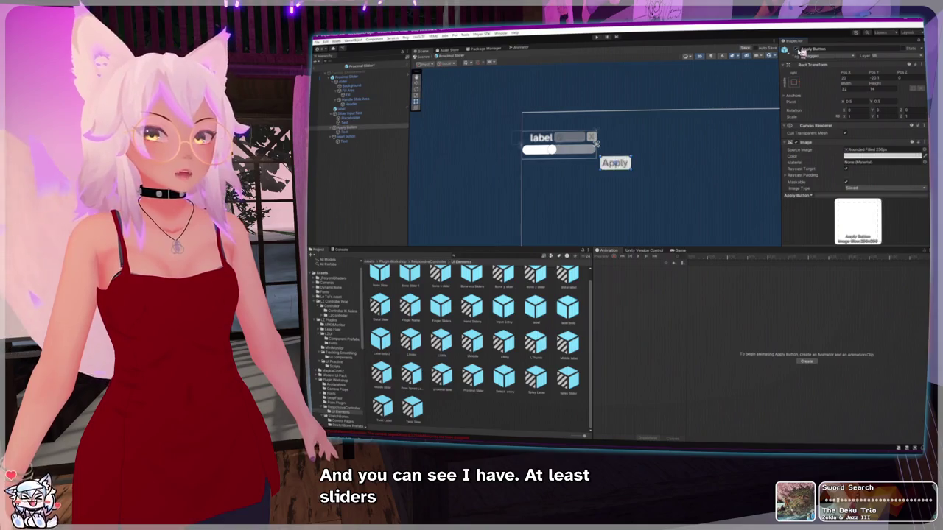
pyautogui.click(798, 50)
# Step: Exit Prefab mode and answer the unsaved-changes prompt to return to the Finger panel
pyautogui.click(317, 65)
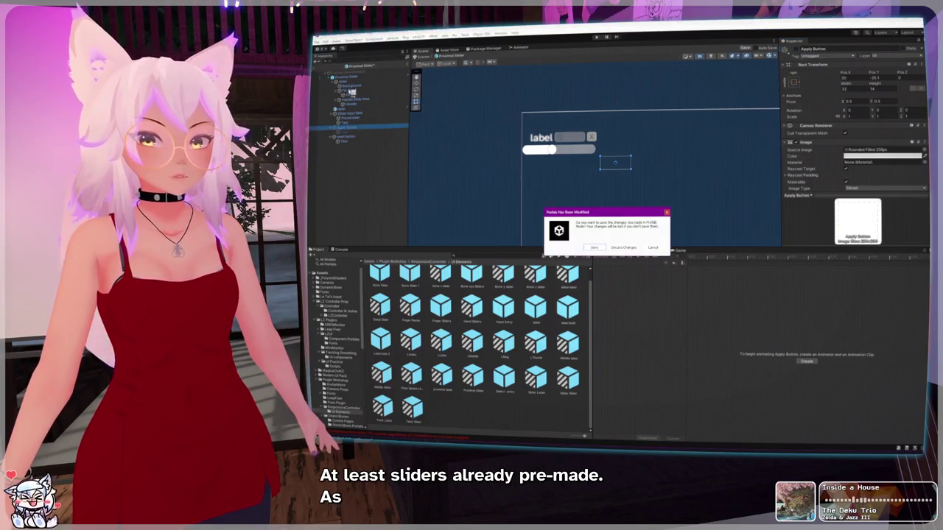
pyautogui.click(616, 246)
pyautogui.scroll(-5, 547, 161)
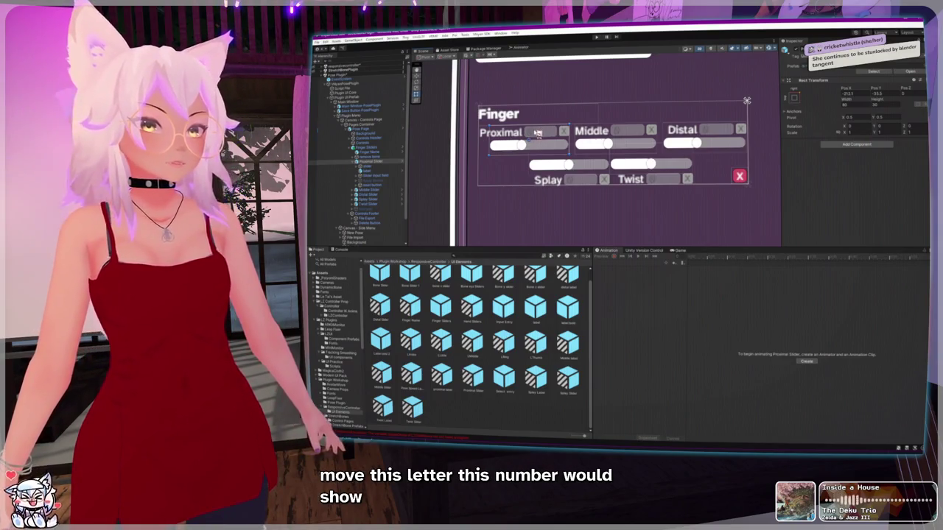
pyautogui.click(537, 133)
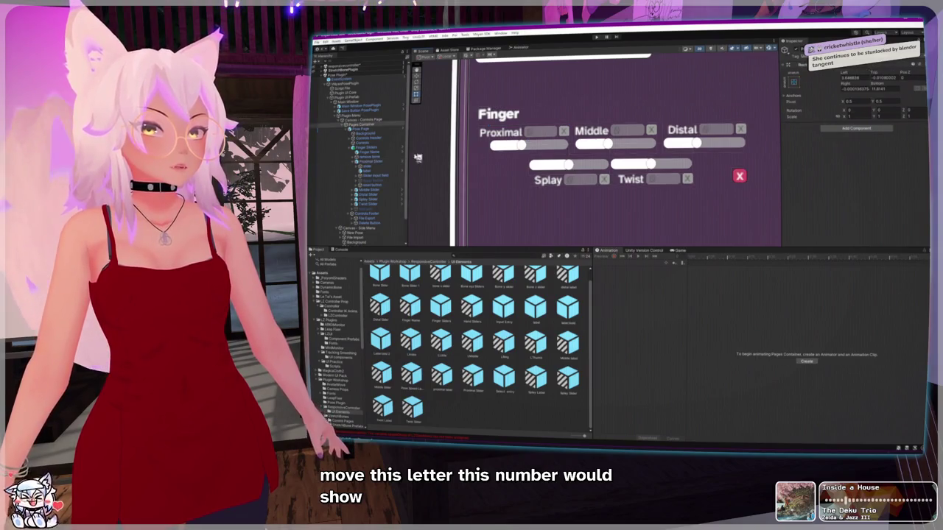
pyautogui.click(372, 172)
pyautogui.click(371, 161)
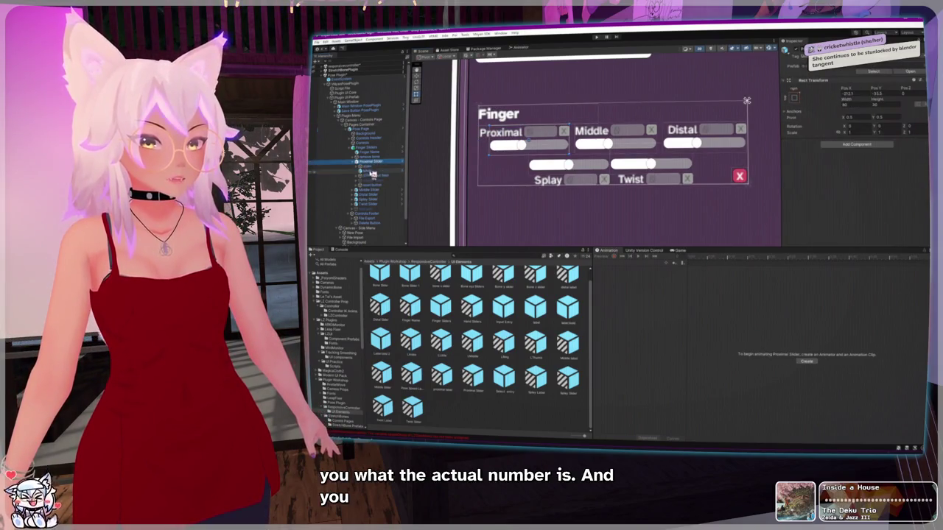
pyautogui.click(372, 176)
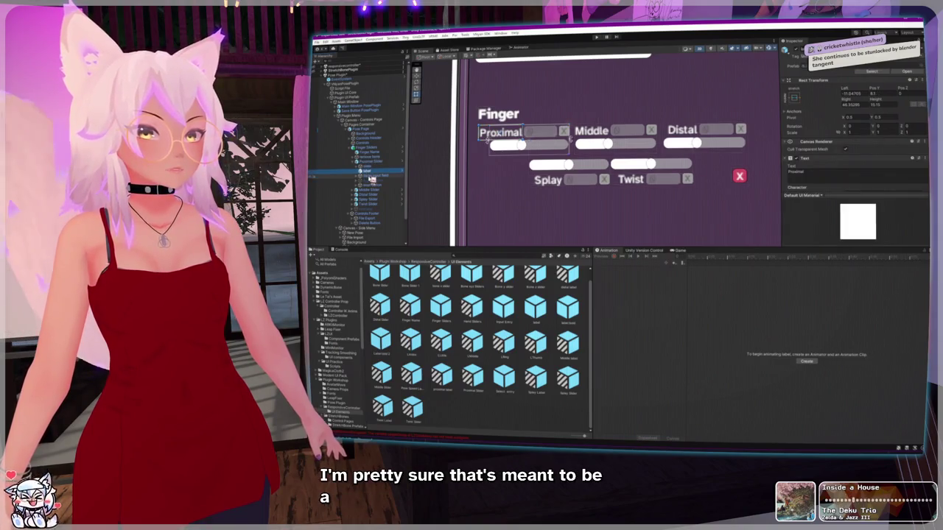
pyautogui.click(361, 176)
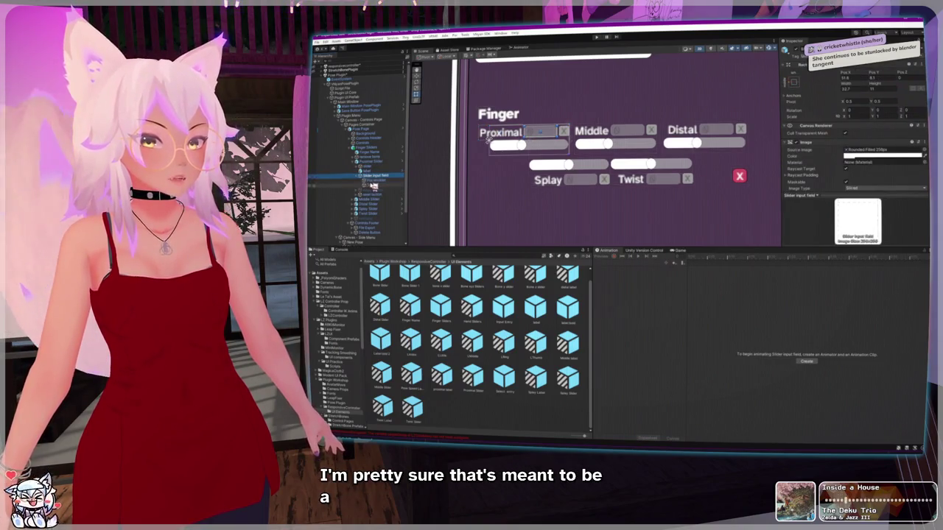
pyautogui.click(373, 181)
pyautogui.click(375, 184)
pyautogui.click(374, 181)
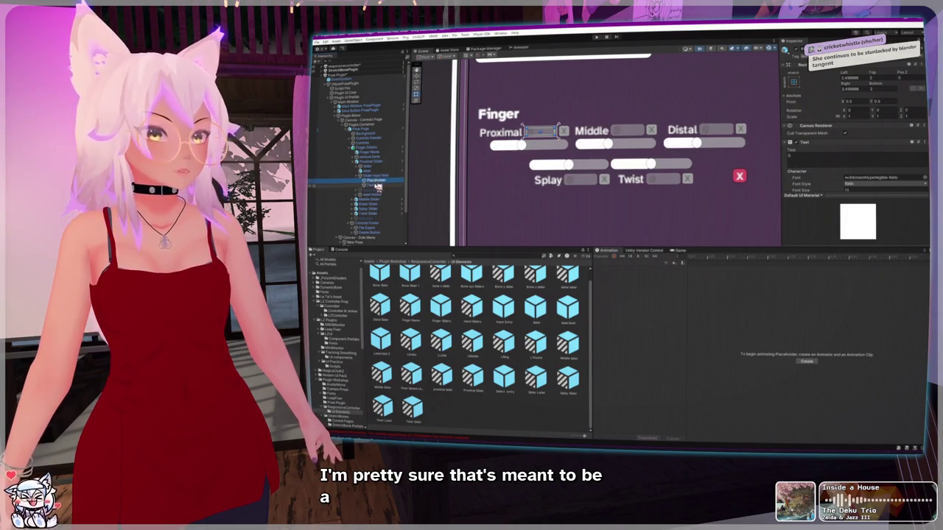
pyautogui.click(378, 185)
pyautogui.click(374, 185)
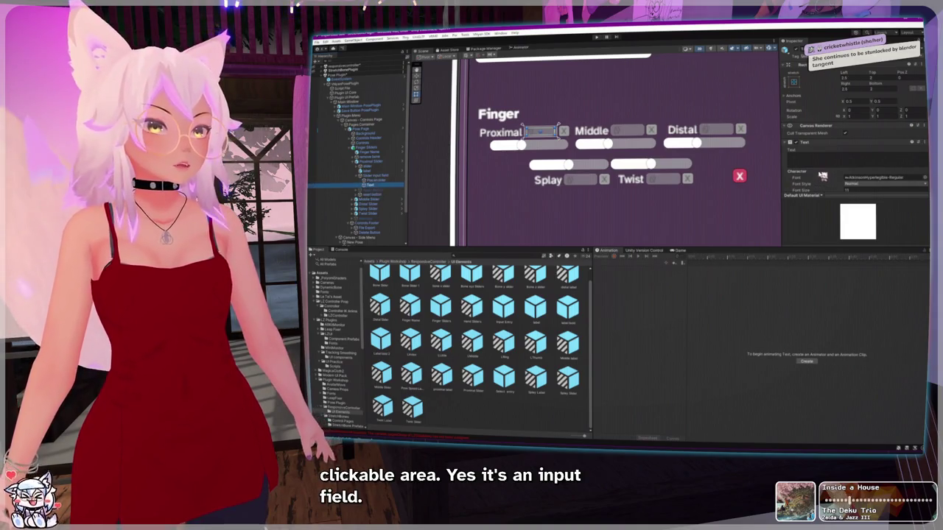
pyautogui.click(819, 163)
pyautogui.write('40.5')
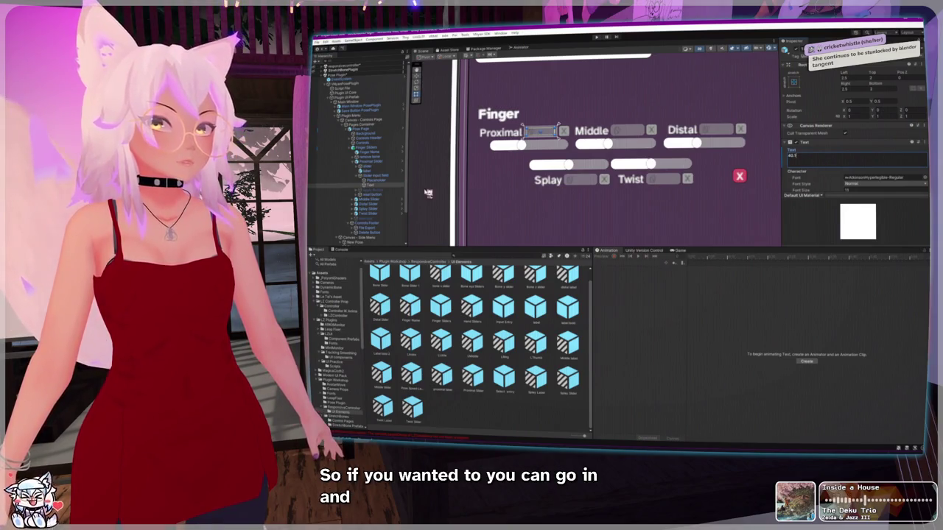
pyautogui.click(375, 177)
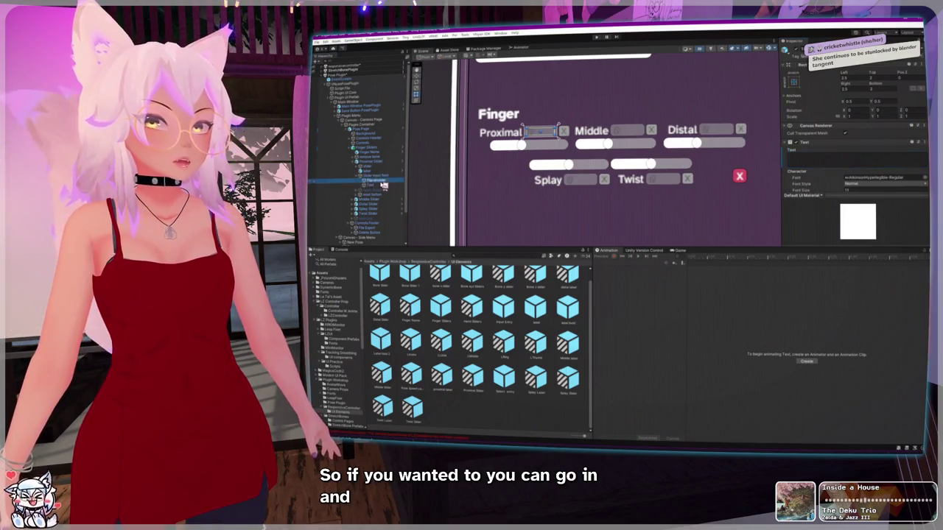
pyautogui.scroll(-4, 821, 165)
pyautogui.scroll(-1, 821, 165)
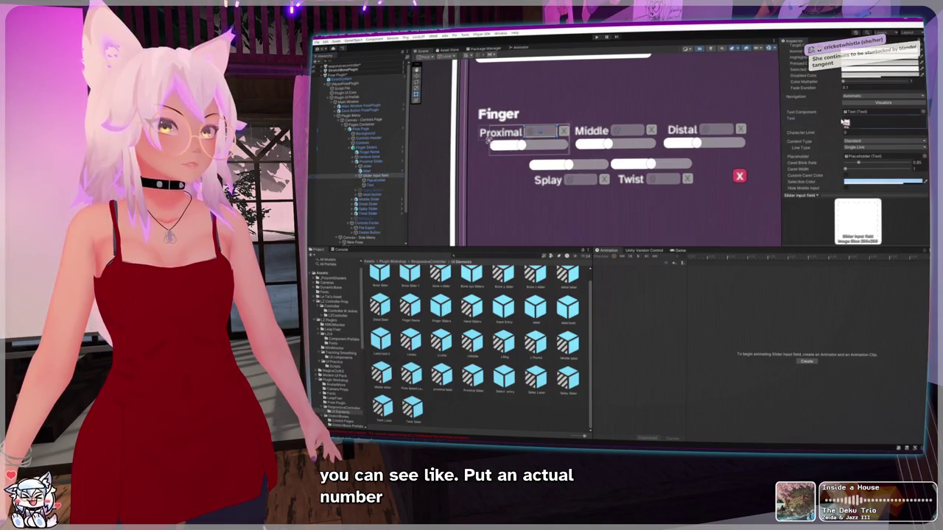
pyautogui.click(852, 120)
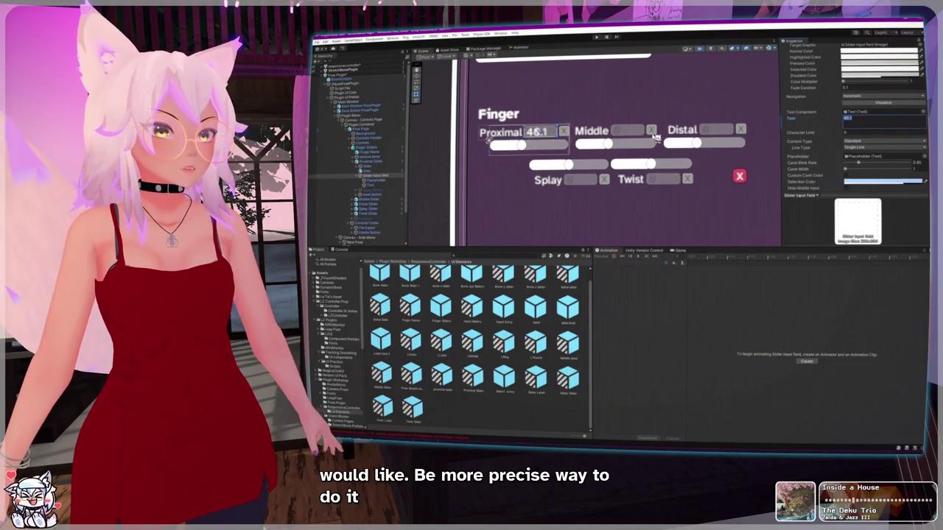
pyautogui.click(562, 132)
pyautogui.click(383, 185)
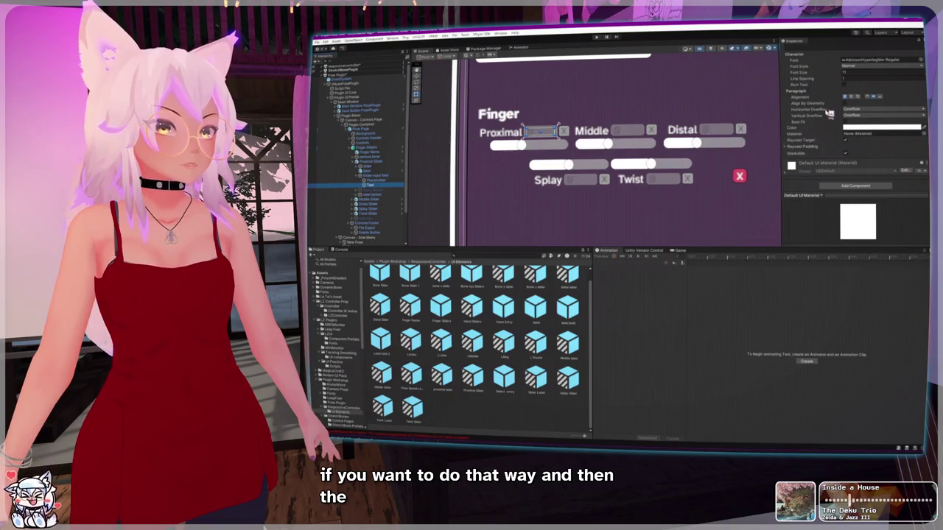
pyautogui.click(556, 133)
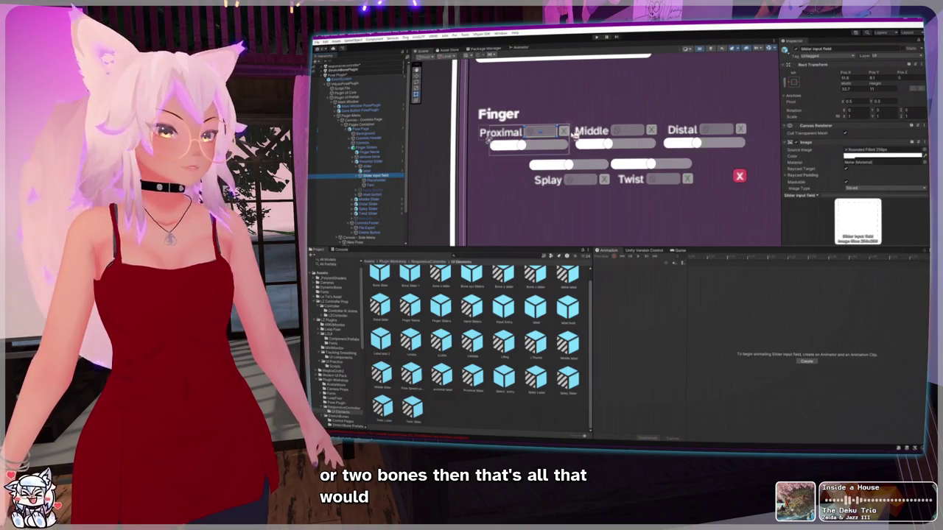
pyautogui.scroll(-6, 573, 135)
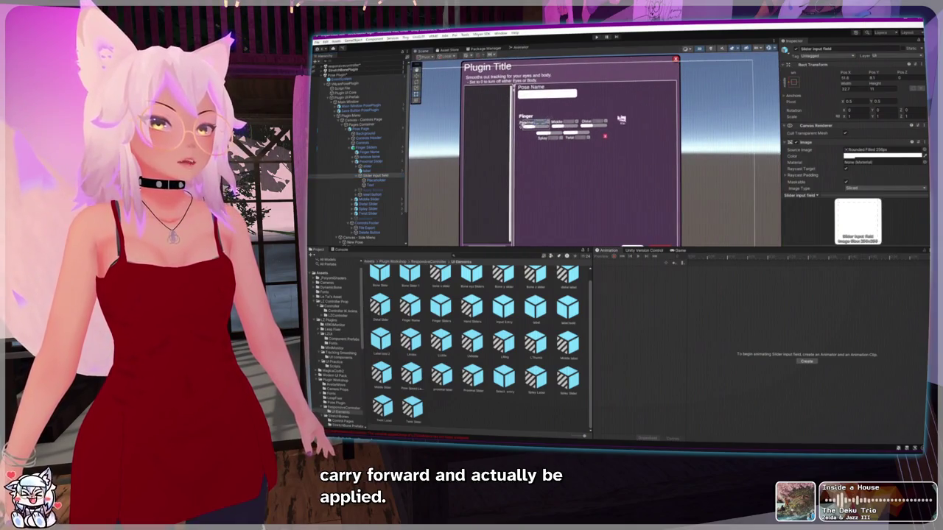
# Step: Collapse the Slider Input field's children and open the Tracking Smoothing UI components folder
pyautogui.scroll(4, 545, 127)
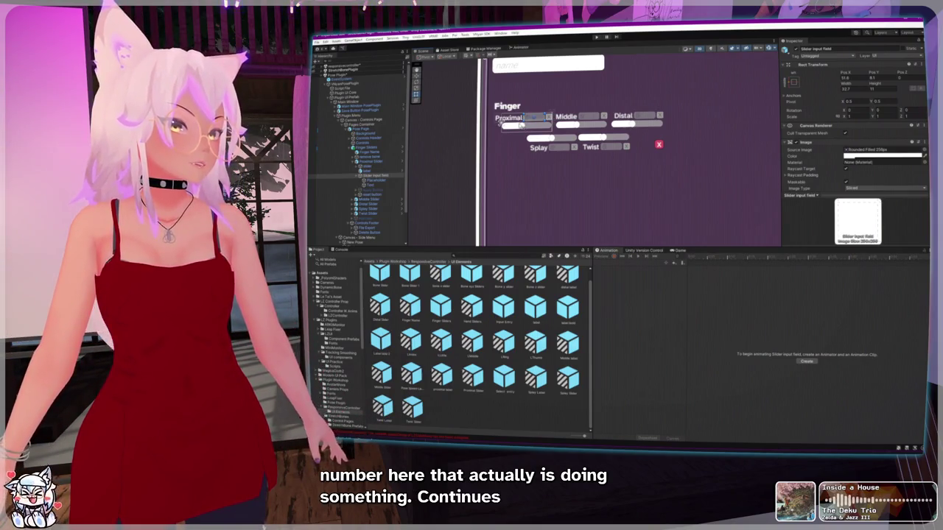
pyautogui.click(358, 175)
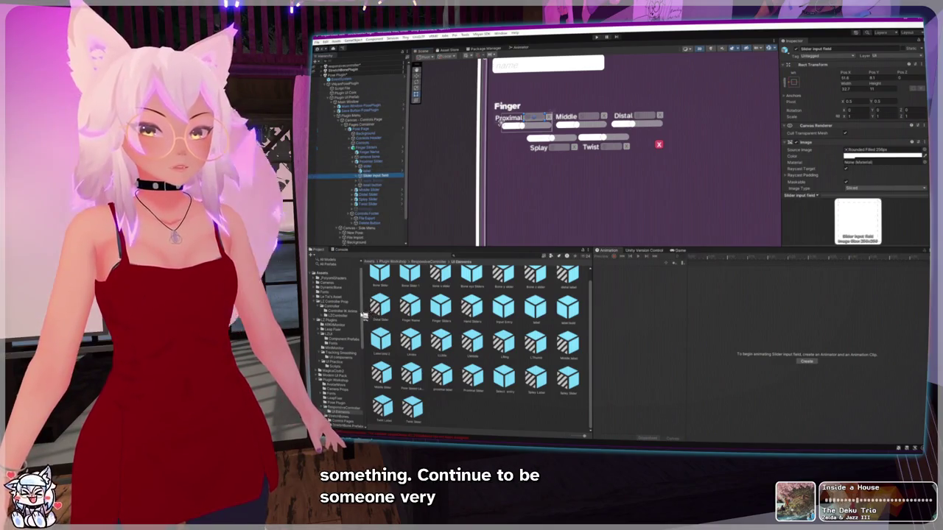
pyautogui.click(344, 358)
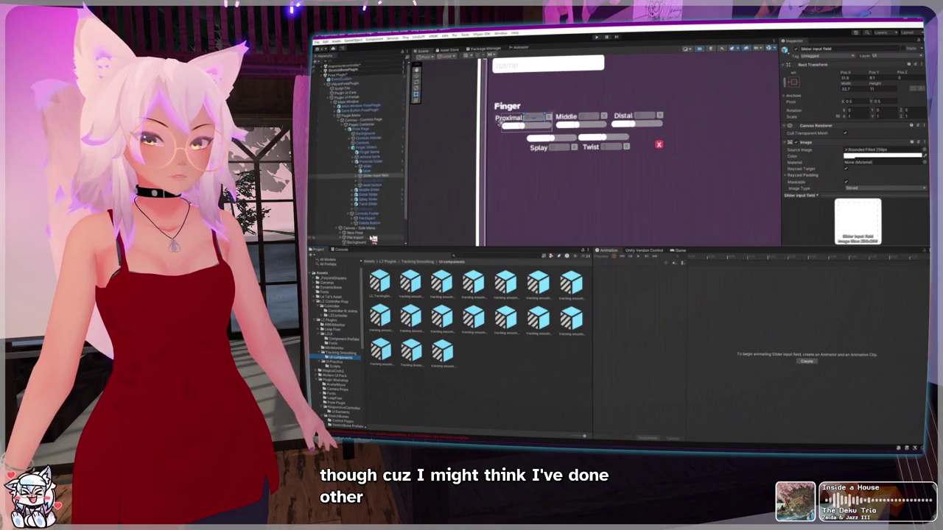
# Step: Drag the Tracking Smoothing prefab into the Hierarchy and expand the new LZ_TrackingSmoothing object
pyautogui.click(331, 103)
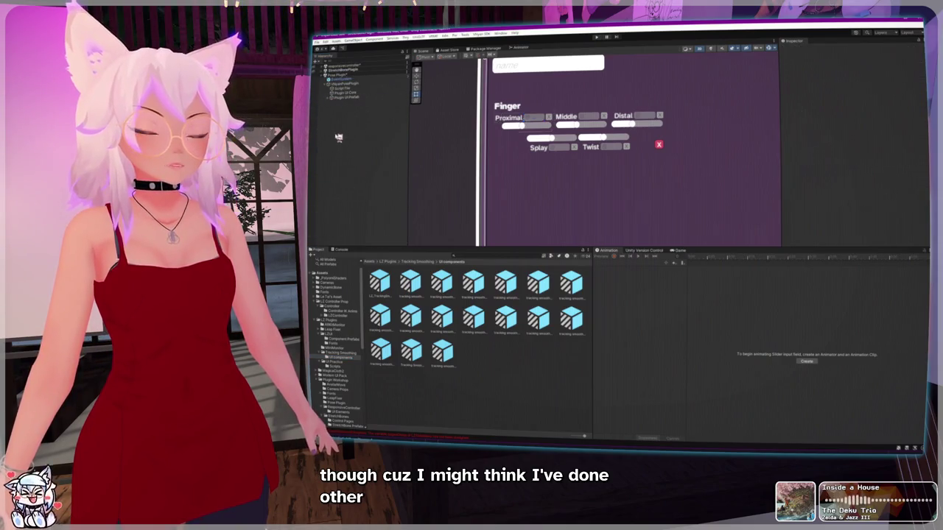
pyautogui.click(340, 354)
pyautogui.moveTo(409, 314); pyautogui.dragTo(346, 102)
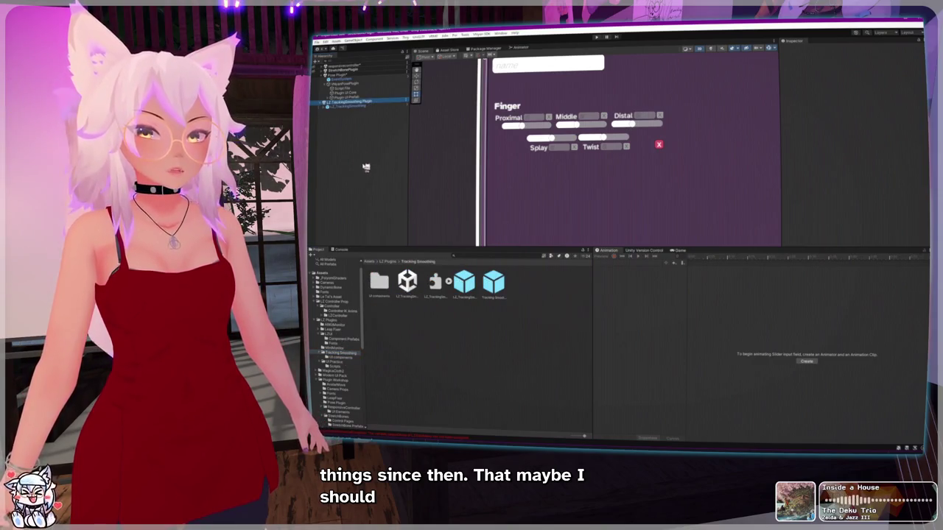
pyautogui.click(325, 107)
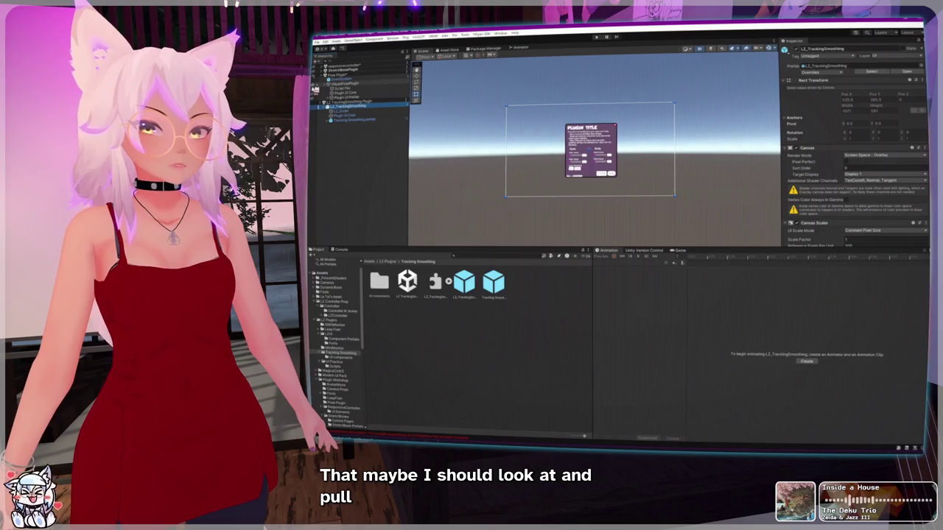
pyautogui.click(333, 125)
# Step: Frame the plugin panel and inspect the tracking smoothing background and Save button objects
pyautogui.press('f')
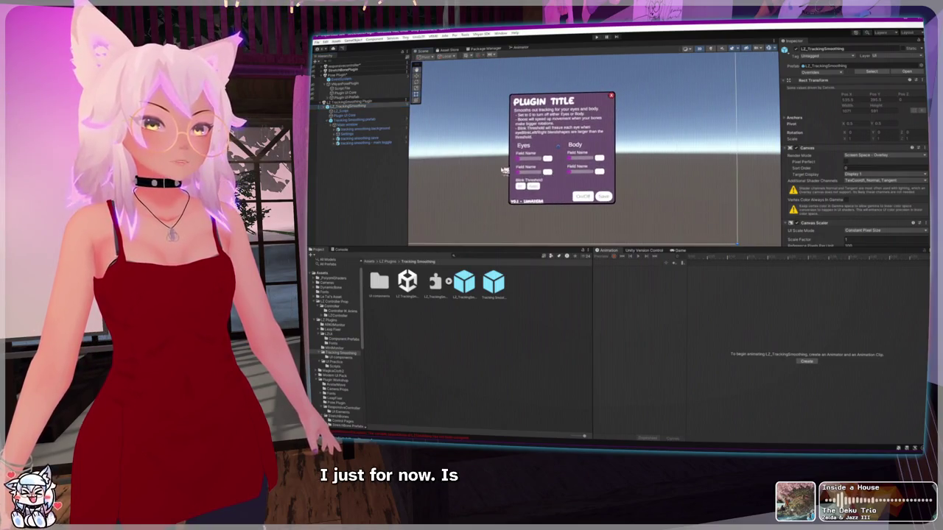
pyautogui.scroll(1, 507, 172)
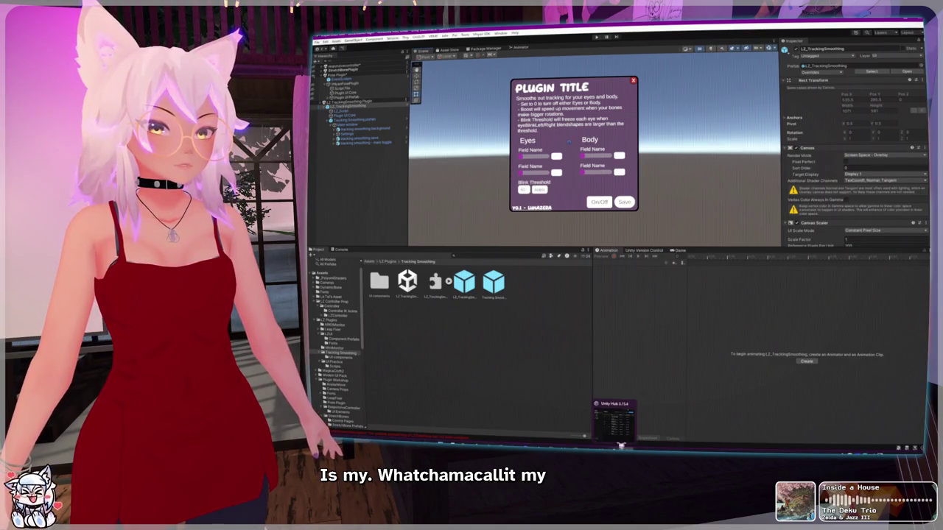
pyautogui.click(354, 128)
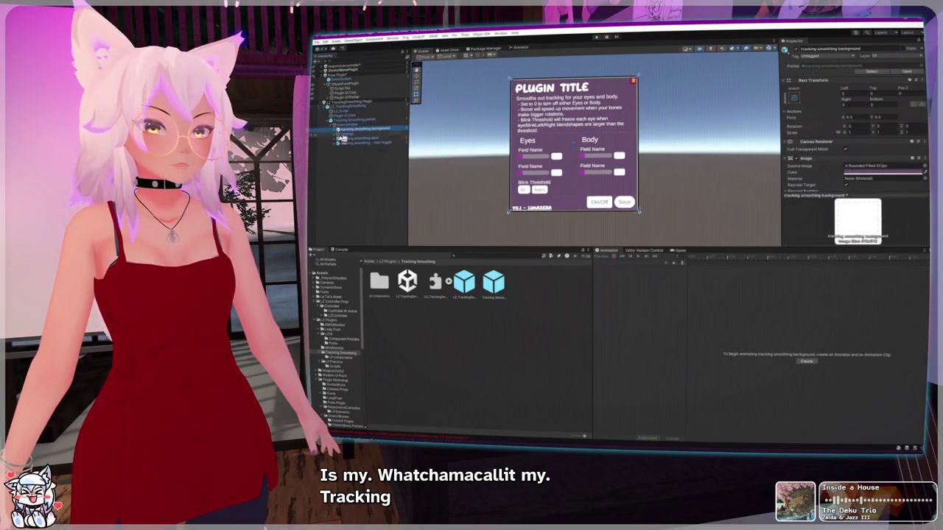
pyautogui.click(340, 137)
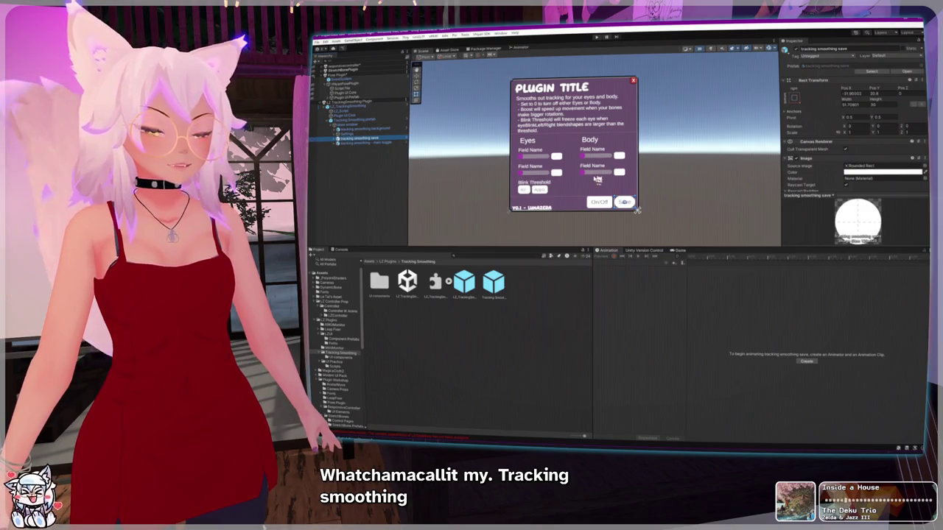
pyautogui.click(523, 218)
pyautogui.click(347, 139)
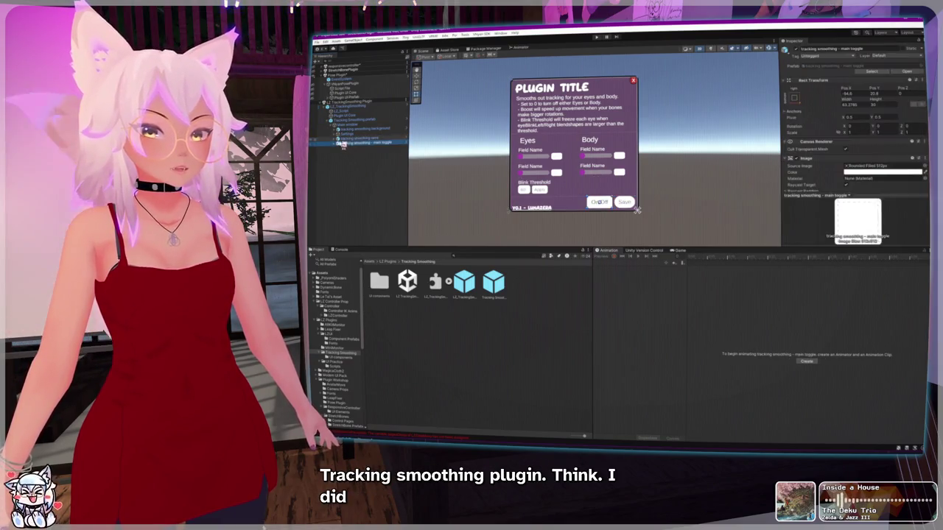
pyautogui.click(357, 128)
# Step: Expand Settings > Eyes, check slider 1's Slider and Value Input parts, then open its prefab
pyautogui.click(335, 128)
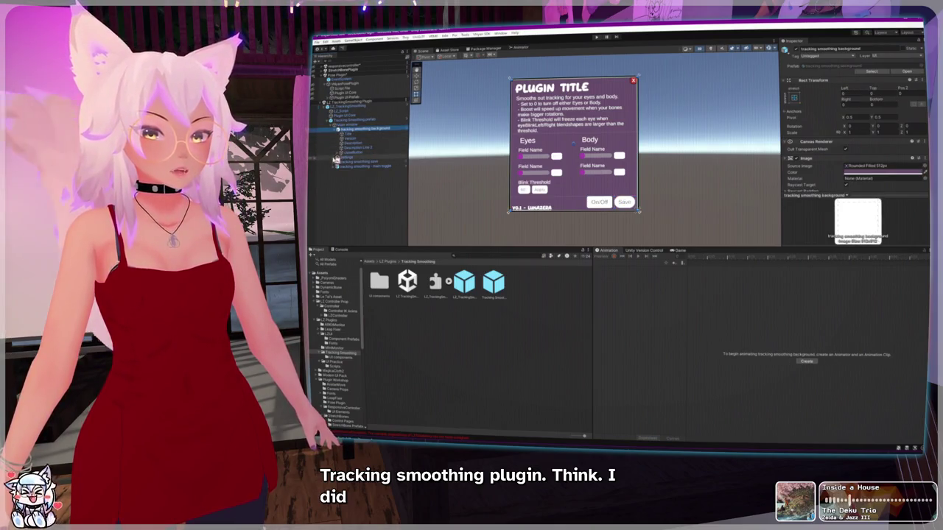
pyautogui.click(335, 157)
pyautogui.click(338, 163)
pyautogui.click(348, 170)
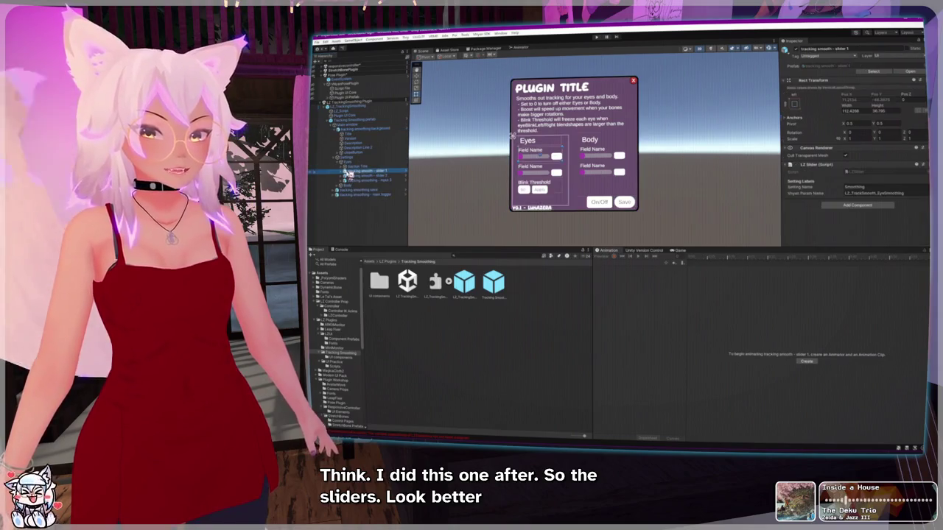
pyautogui.scroll(1, 534, 172)
pyautogui.scroll(3, 532, 169)
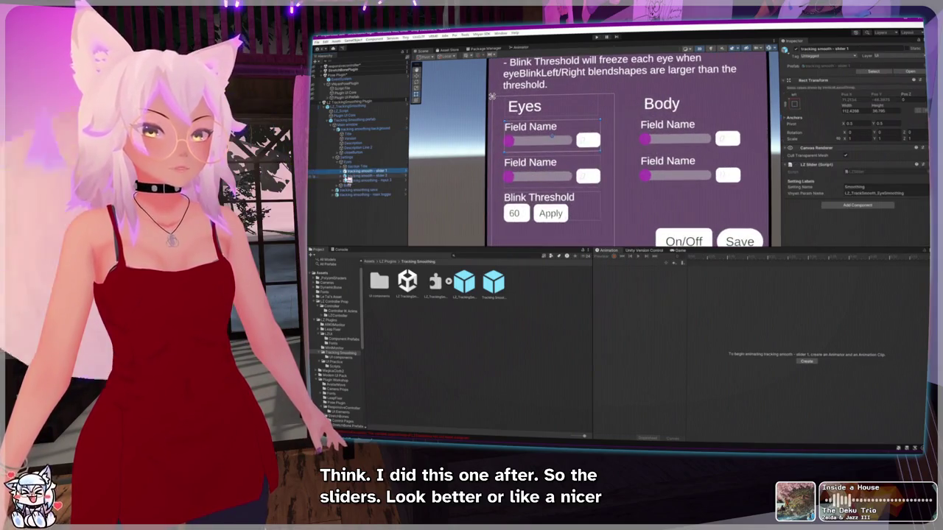
pyautogui.click(342, 172)
pyautogui.click(353, 180)
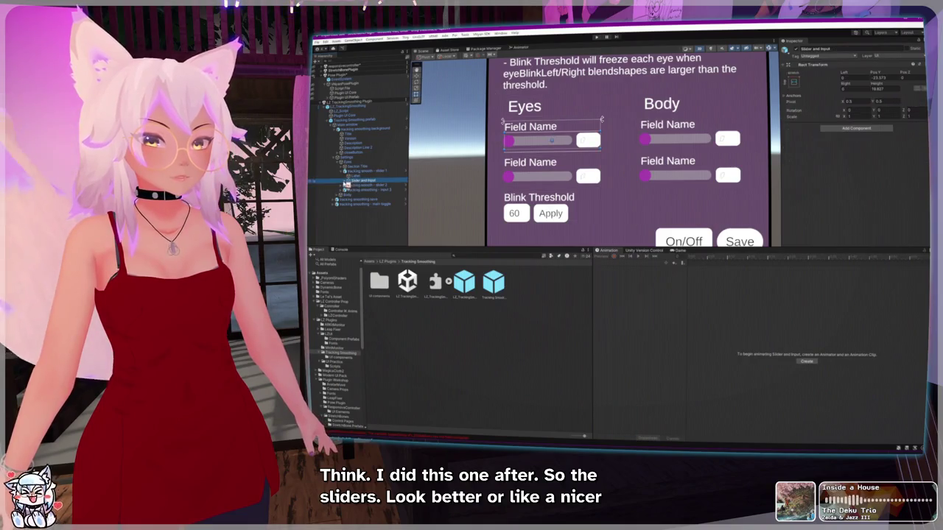
pyautogui.click(361, 189)
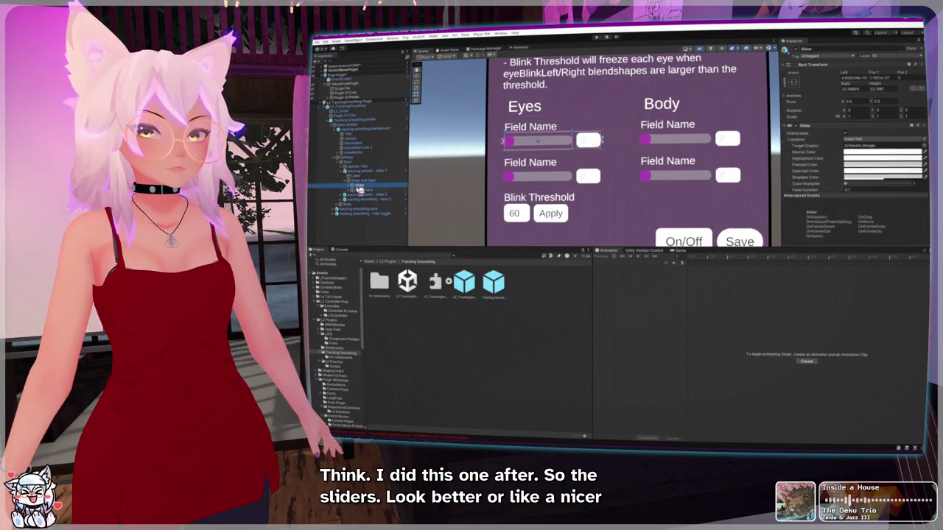
pyautogui.click(352, 171)
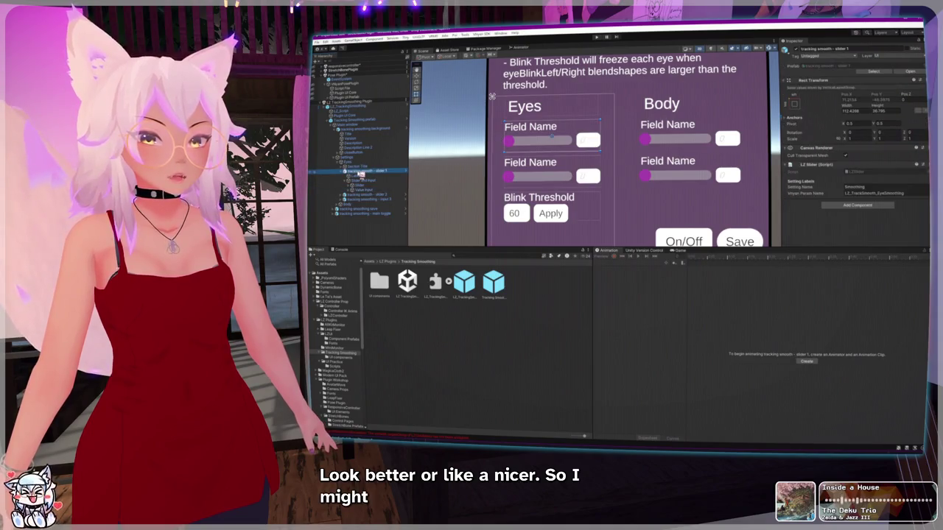
pyautogui.doubleClick(830, 71)
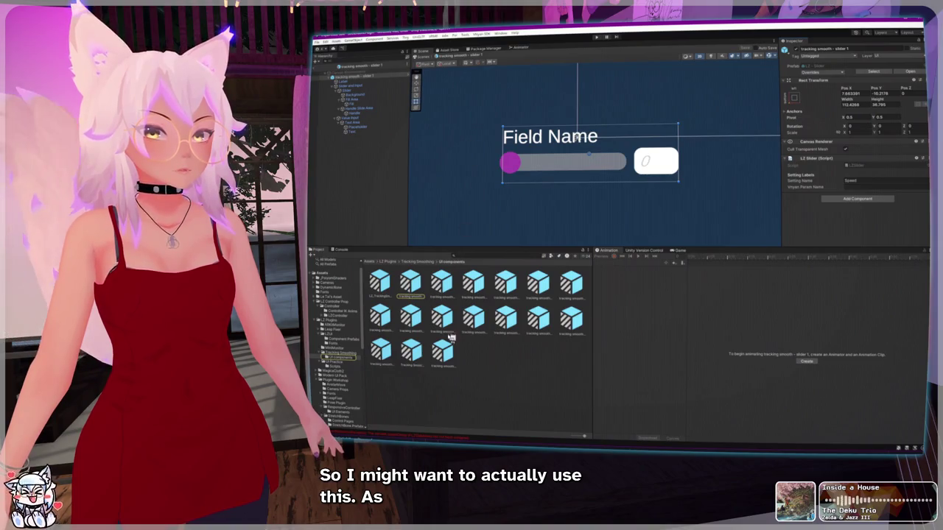
# Step: Locate the slider's source prefab in the LZUI > Component Prefabs folder
pyautogui.click(822, 68)
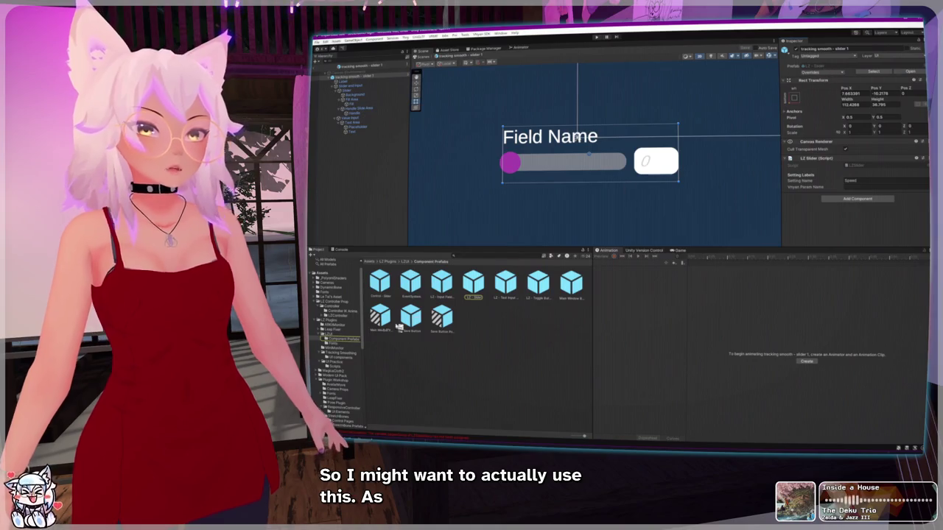
pyautogui.click(332, 335)
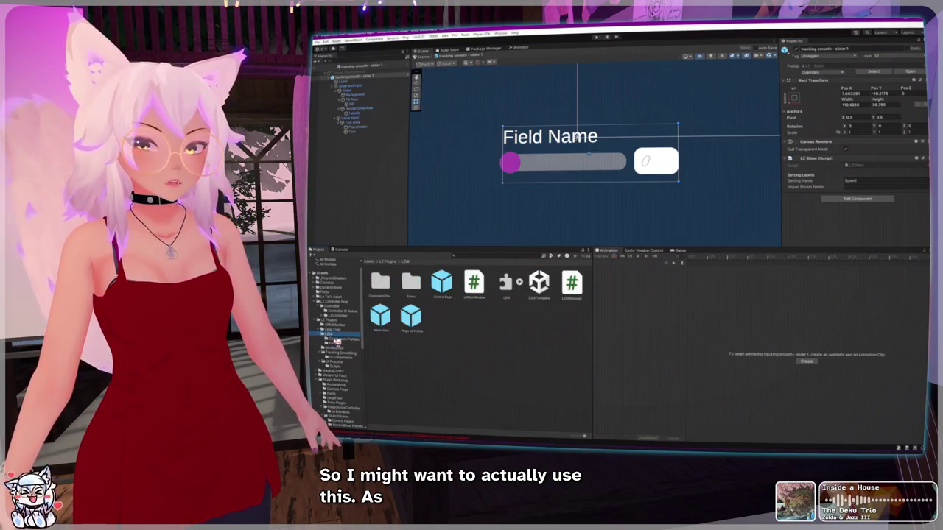
pyautogui.click(335, 340)
pyautogui.click(332, 334)
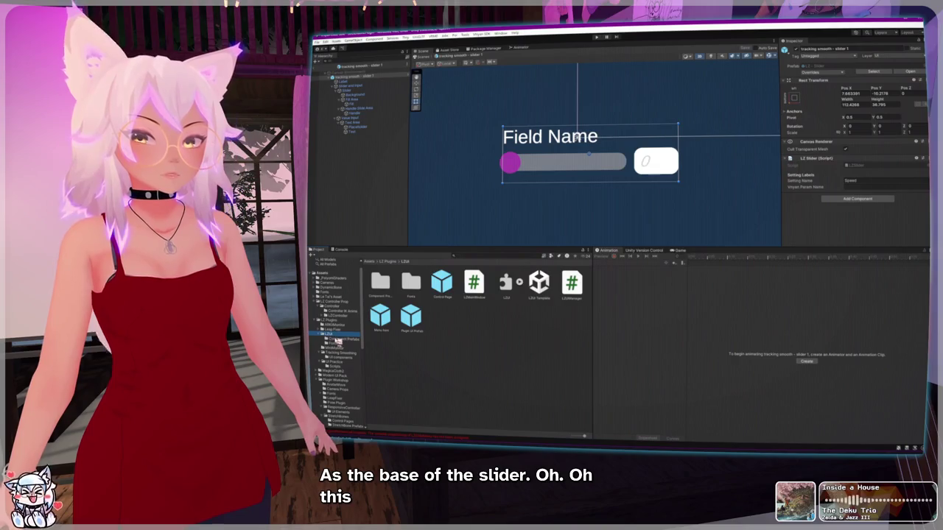
pyautogui.click(336, 339)
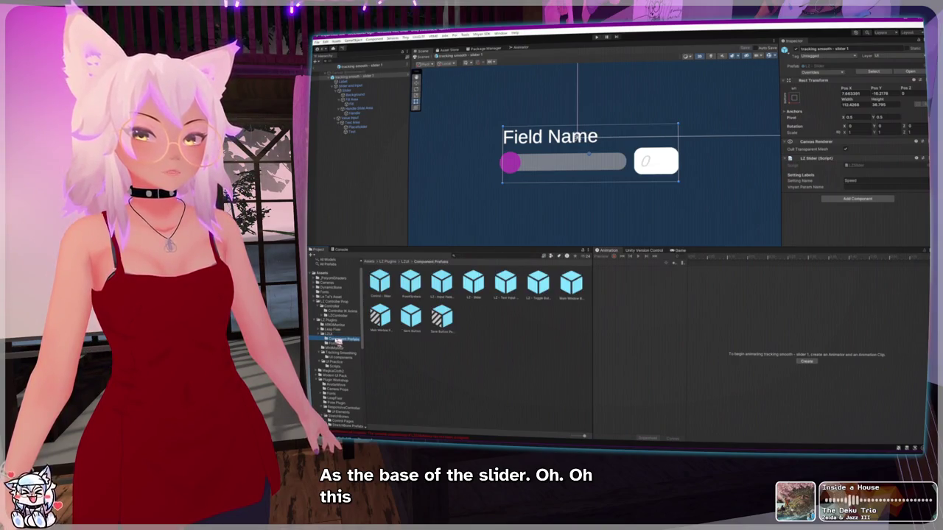
# Step: Leave Prefab Mode, review the EventSystem, Save Button, Background and Slider prefabs, then unload the scene
pyautogui.click(319, 68)
pyautogui.click(410, 287)
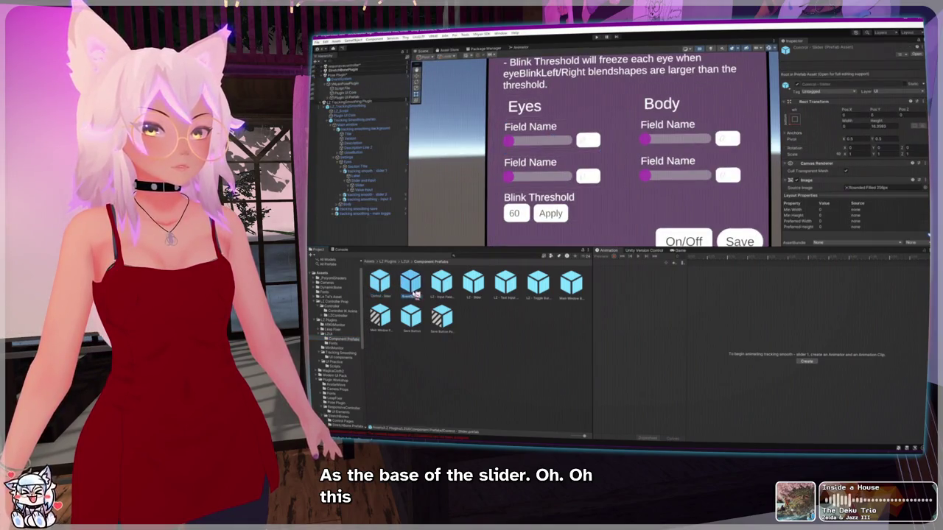
pyautogui.click(443, 324)
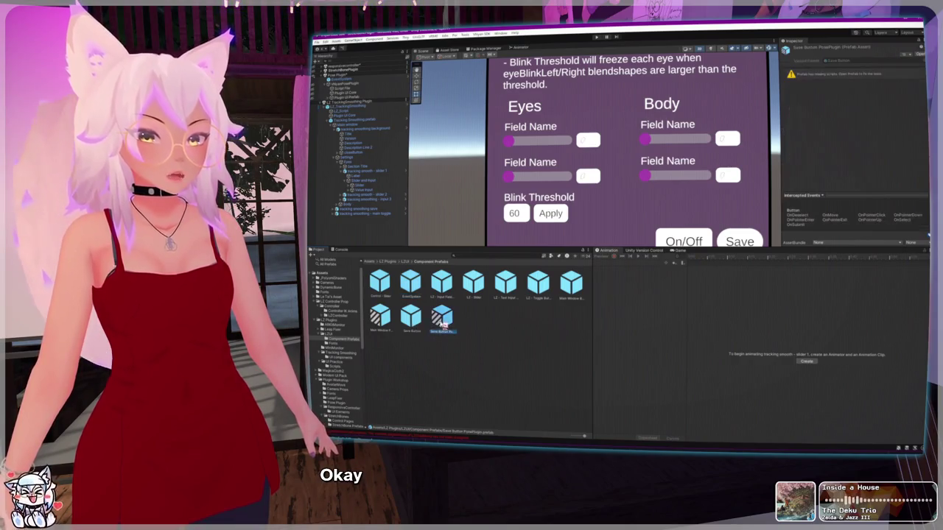
pyautogui.click(571, 283)
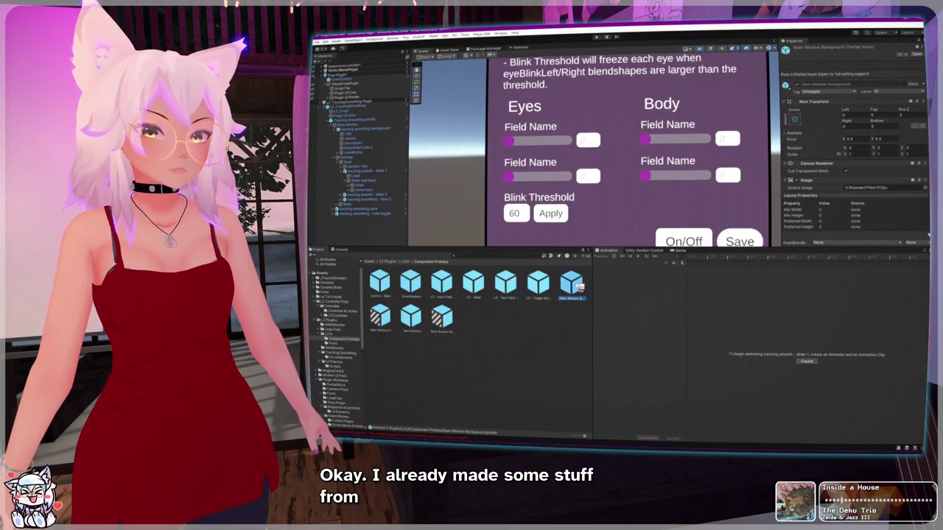
pyautogui.click(380, 282)
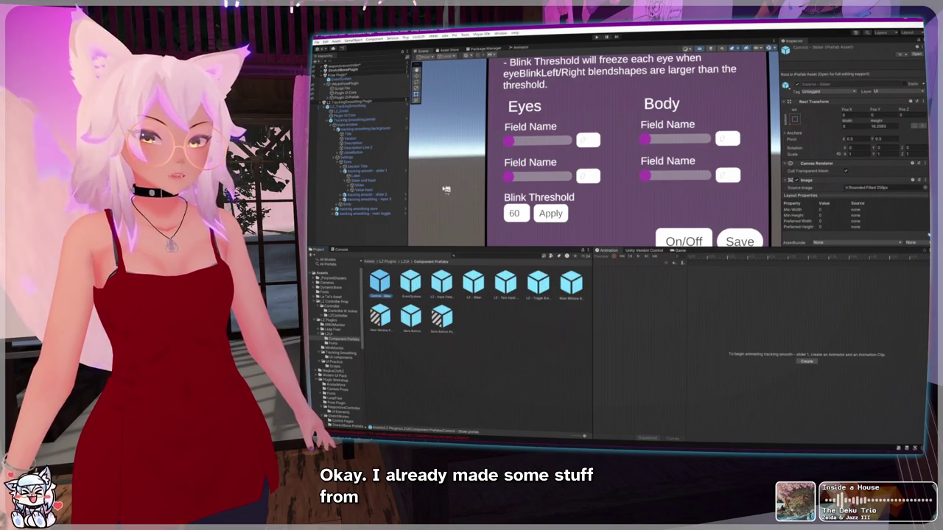
pyautogui.rightClick(407, 100)
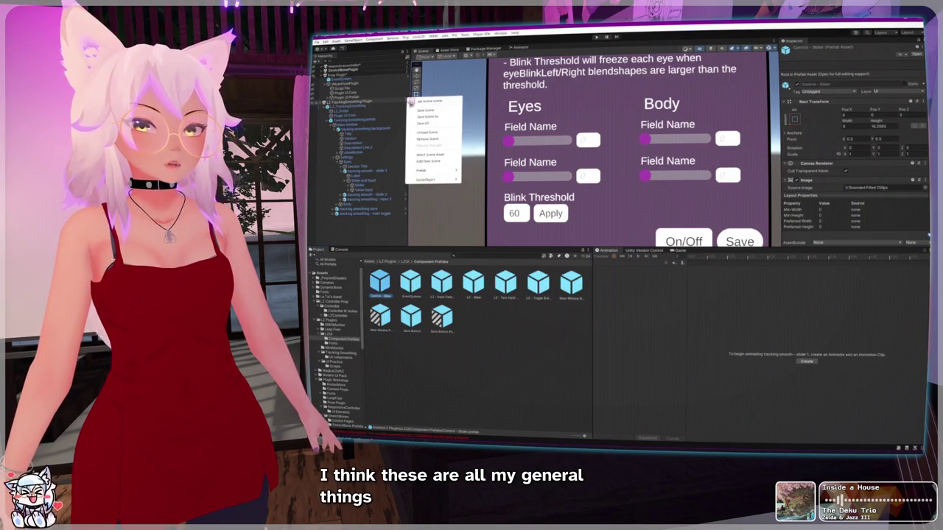
pyautogui.click(434, 143)
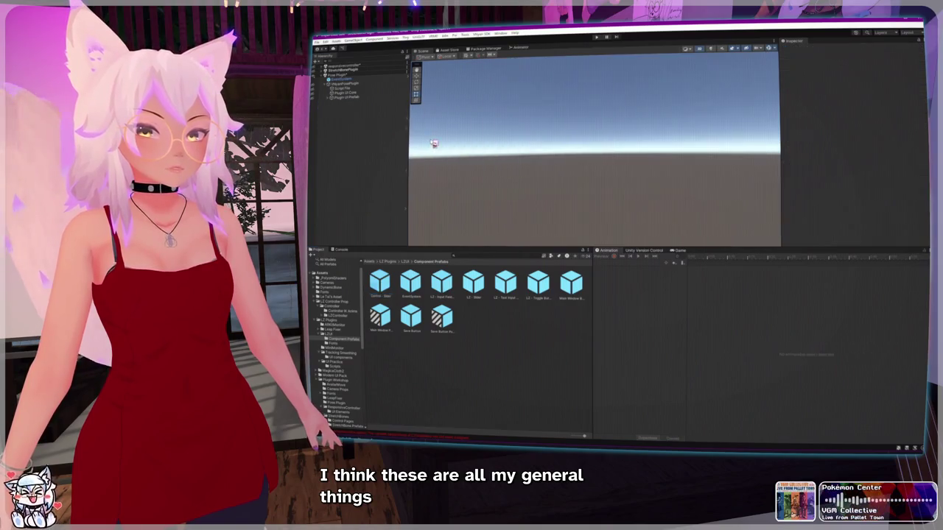
# Step: In the Pose Plugin UI prefab, deactivate Finger Sliders and select the Control - Slider object
pyautogui.doubleClick(325, 93)
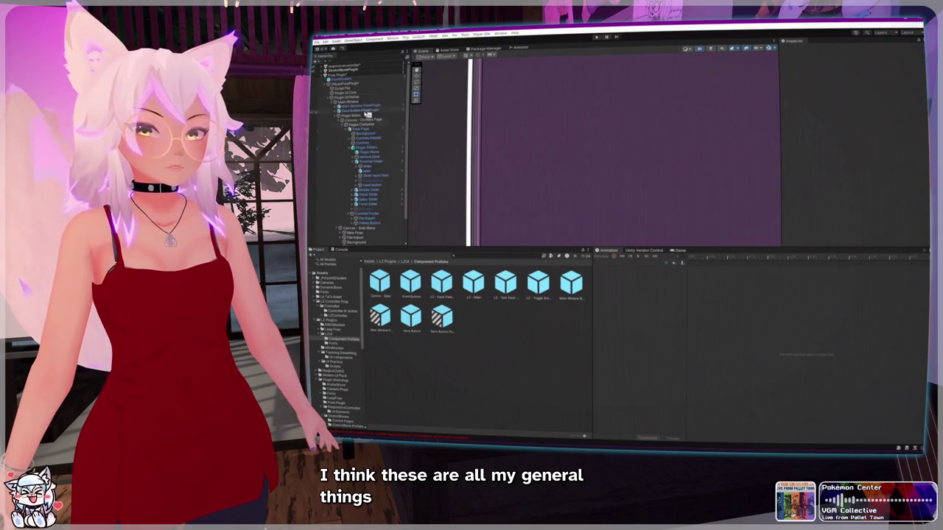
pyautogui.scroll(-2, 562, 162)
pyautogui.click(498, 184)
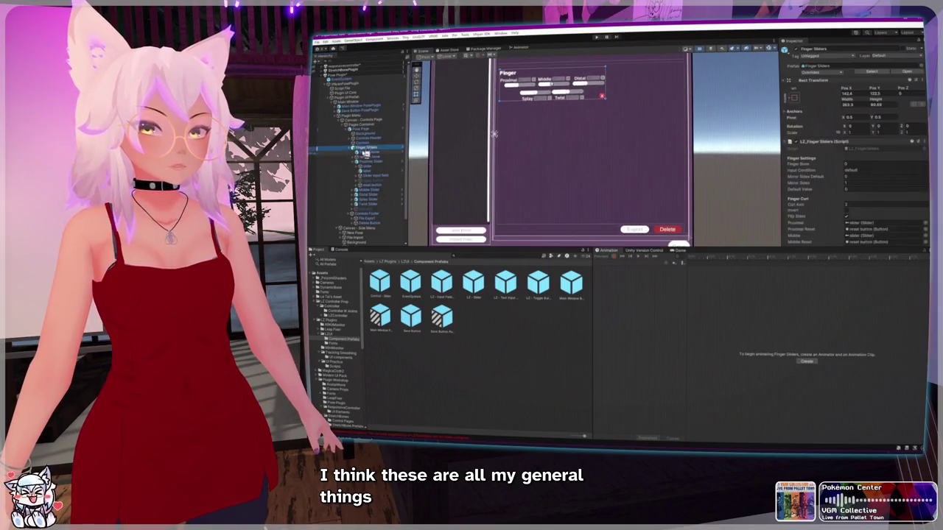
pyautogui.press('f')
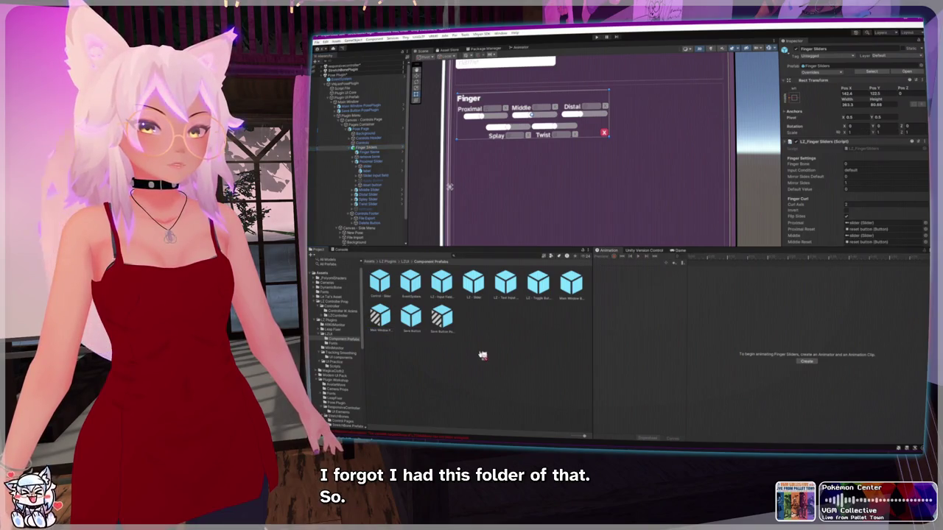
pyautogui.click(794, 48)
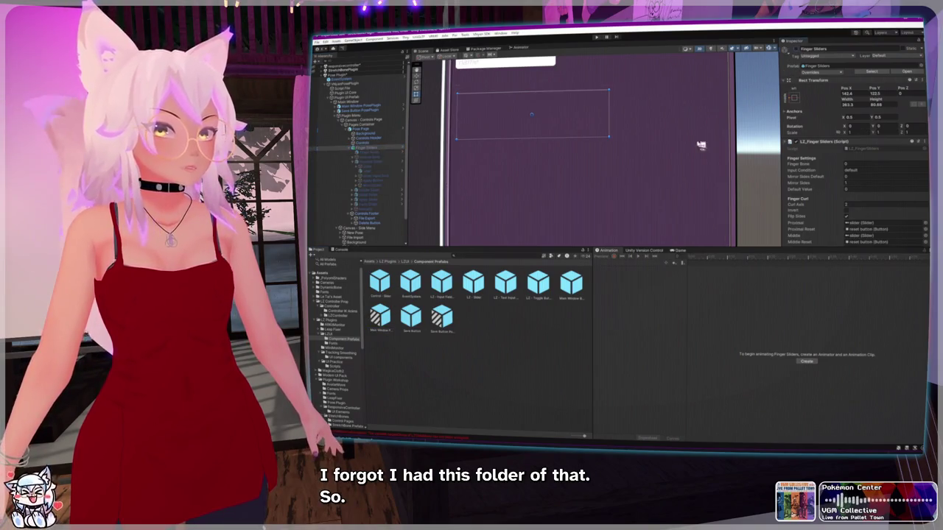
pyautogui.scroll(-1, 396, 184)
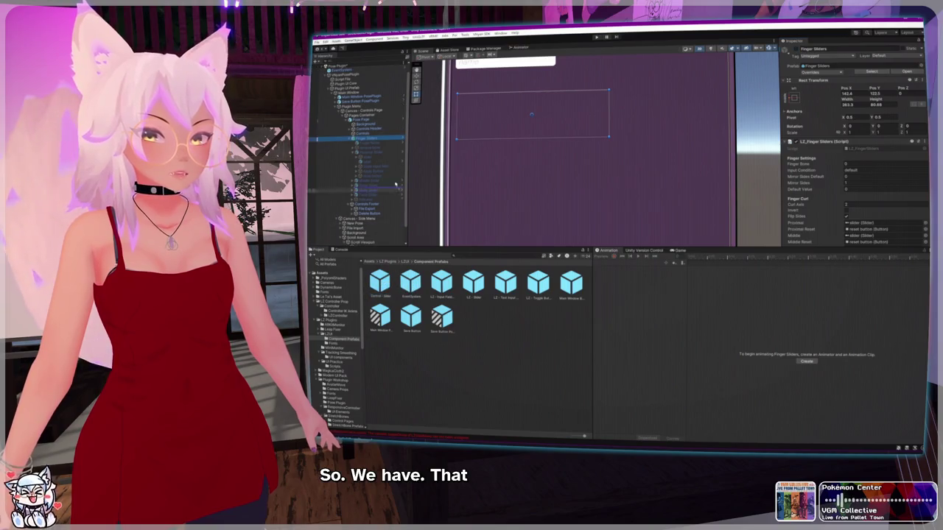
pyautogui.click(366, 137)
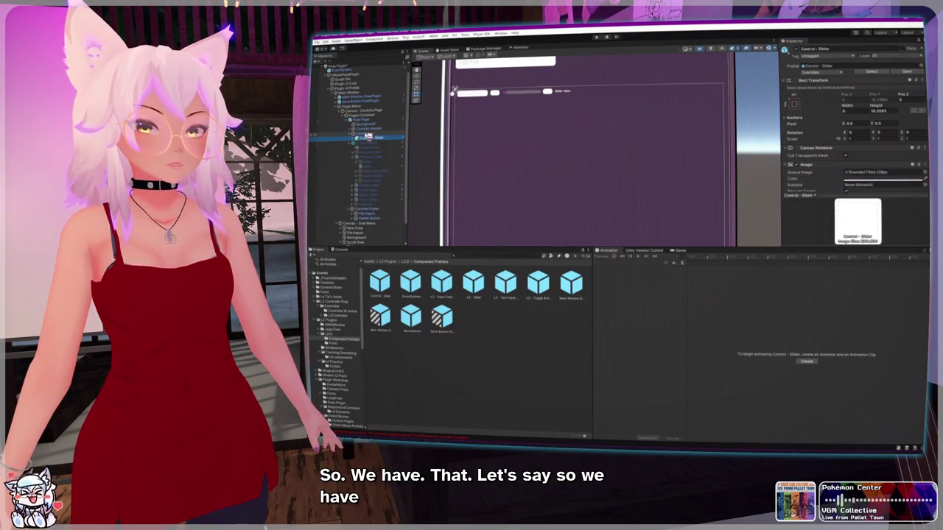
# Step: Add LZ Input Field, LZ Slider, LZ Text Input Field and LZ Toggle Button prefabs to the controls
pyautogui.scroll(5, 528, 136)
pyautogui.scroll(1, 528, 139)
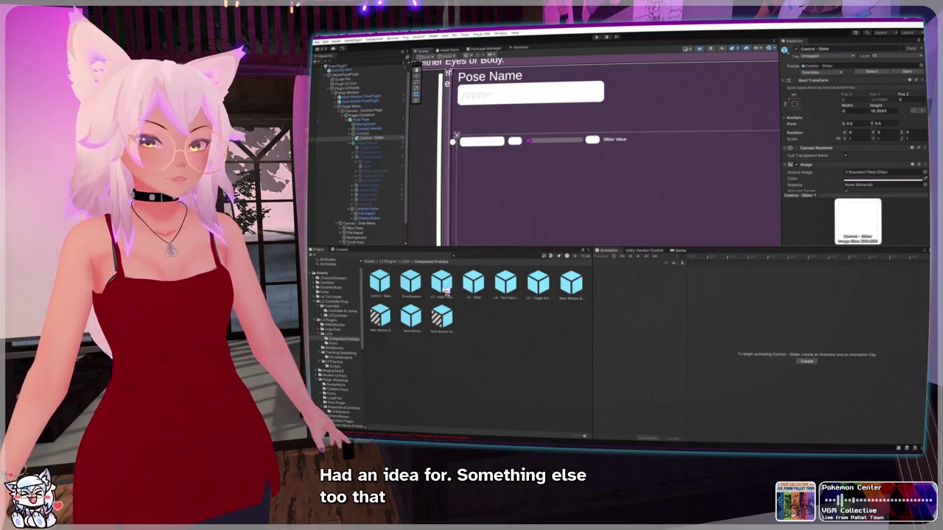
pyautogui.click(361, 140)
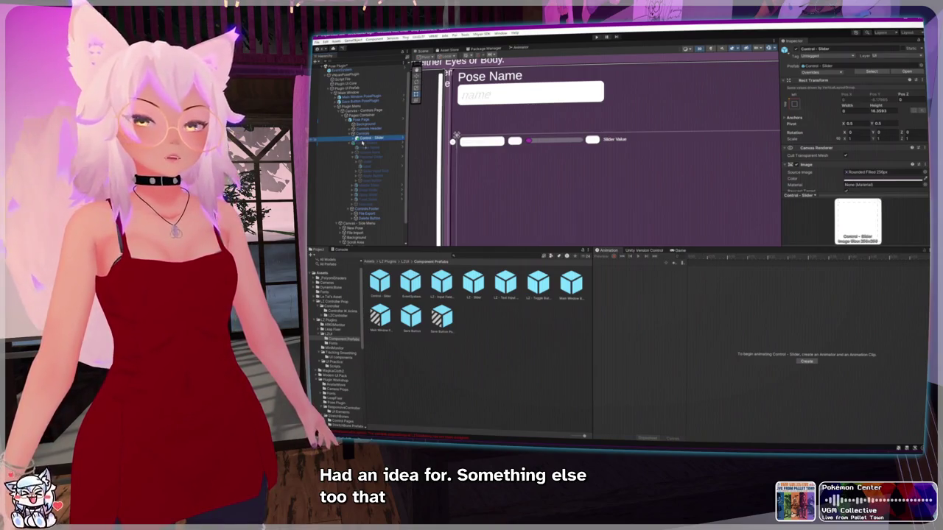
pyautogui.moveTo(441, 282); pyautogui.dragTo(491, 176)
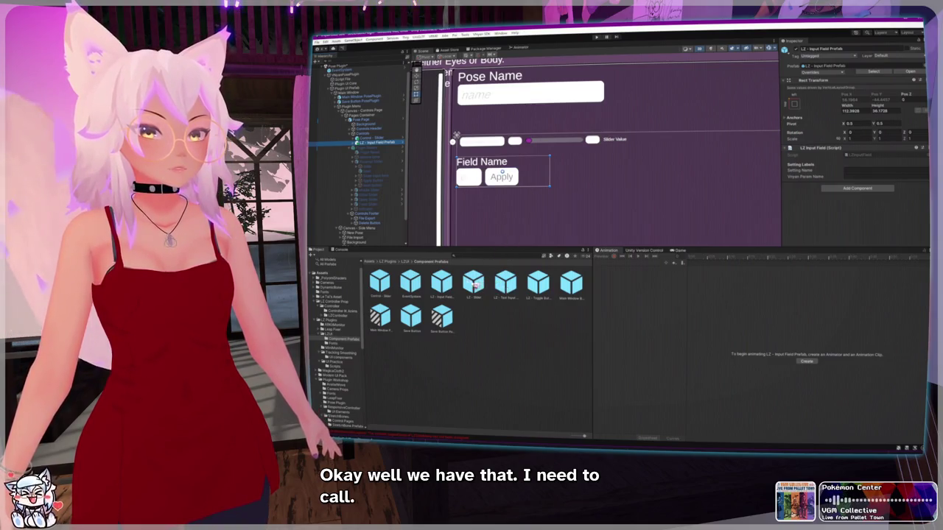
pyautogui.moveTo(478, 285); pyautogui.dragTo(372, 148)
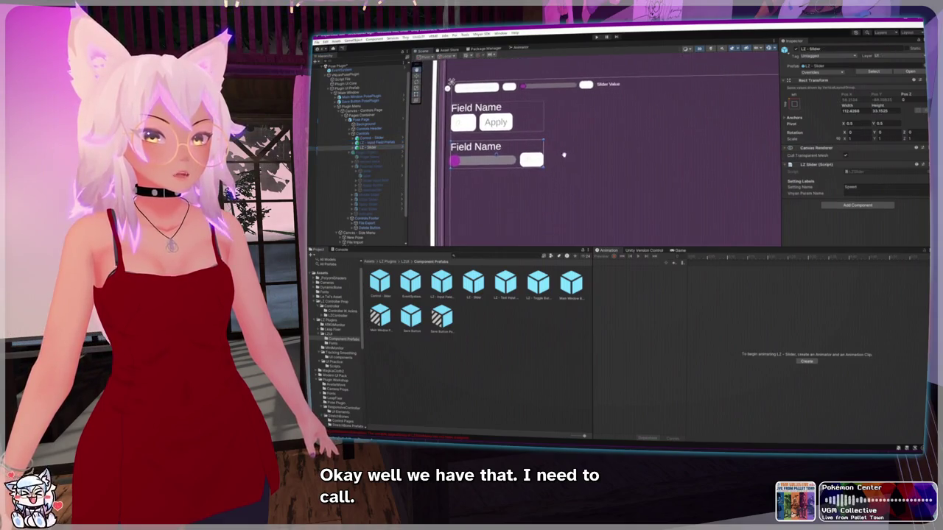
pyautogui.moveTo(506, 283)
pyautogui.mouseDown()
pyautogui.moveTo(347, 172)
pyautogui.moveTo(354, 144)
pyautogui.moveTo(368, 151)
pyautogui.mouseUp()
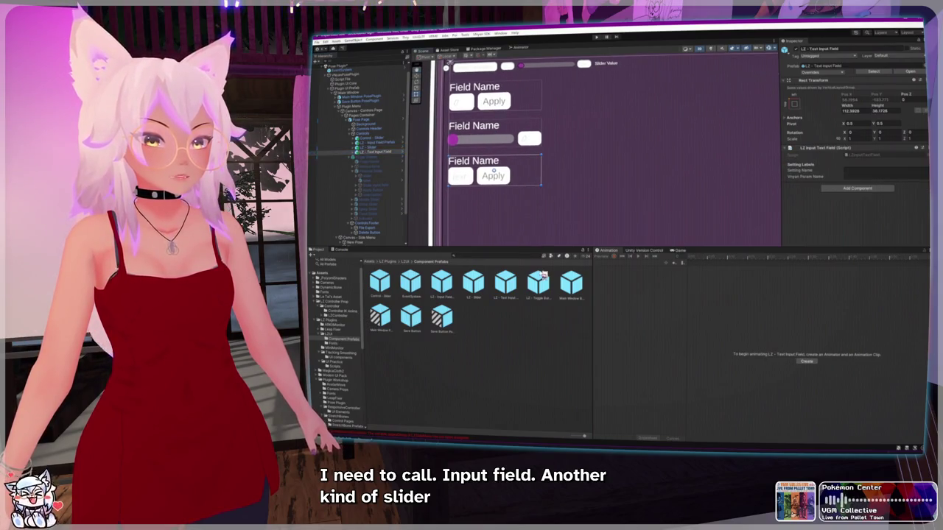
pyautogui.moveTo(538, 282); pyautogui.dragTo(373, 157)
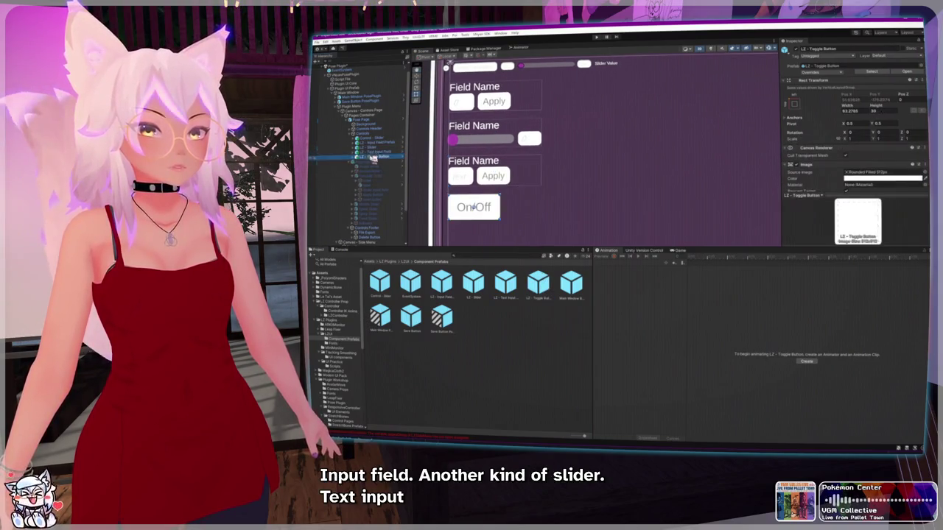
pyautogui.scroll(-5, 561, 167)
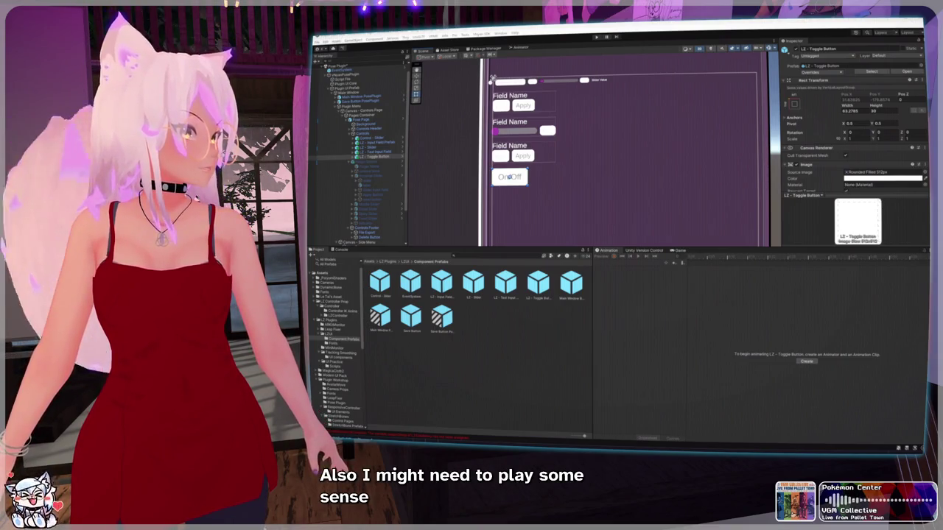
# Step: Switch from the Unity editor to the MusicBee window with Alt+Tab
pyautogui.hotkey('alt', 'Tab')
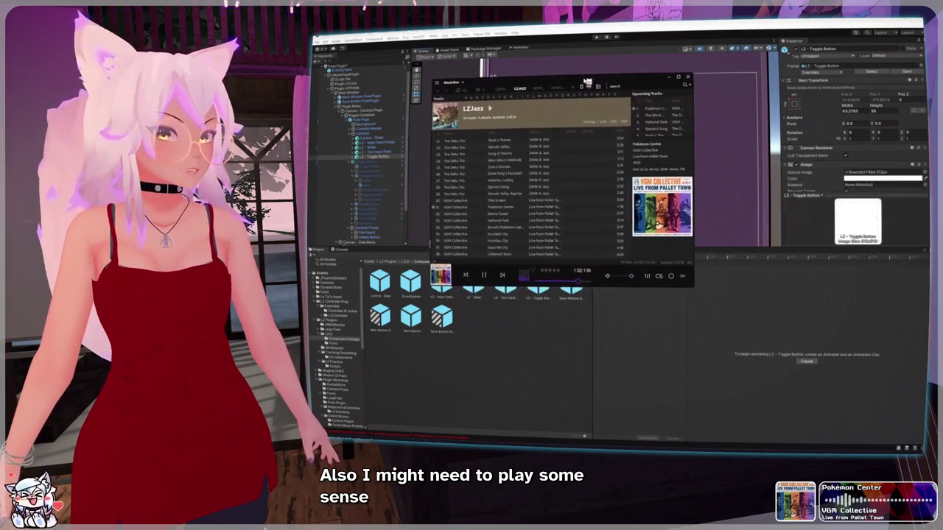
# Step: Enlarge MusicBee, open the LZSynthStreams playlist in a new tab and play 'They're out there'
pyautogui.moveTo(693, 286)
pyautogui.mouseDown()
pyautogui.moveTo(807, 316)
pyautogui.moveTo(813, 329)
pyautogui.mouseUp()
pyautogui.click(471, 90)
pyautogui.scroll(-10, 463, 174)
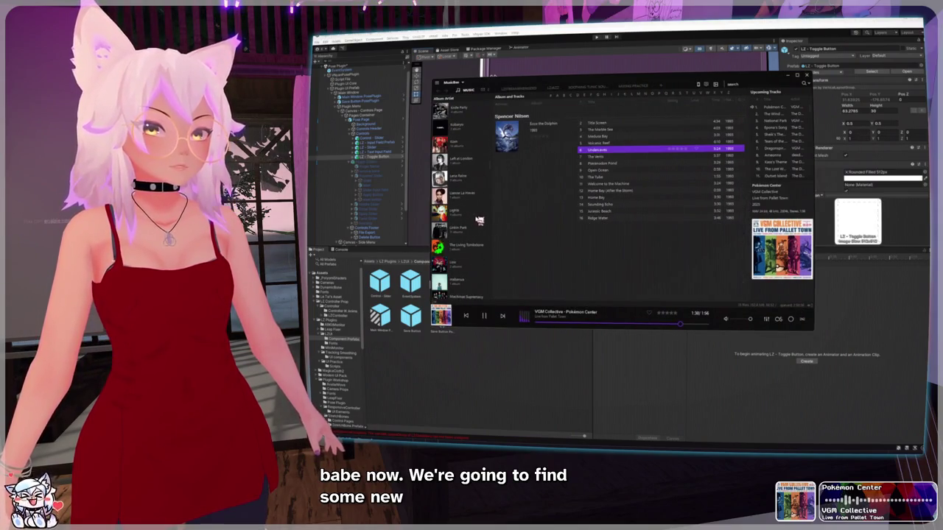
pyautogui.scroll(-10, 479, 220)
pyautogui.scroll(-5, 501, 267)
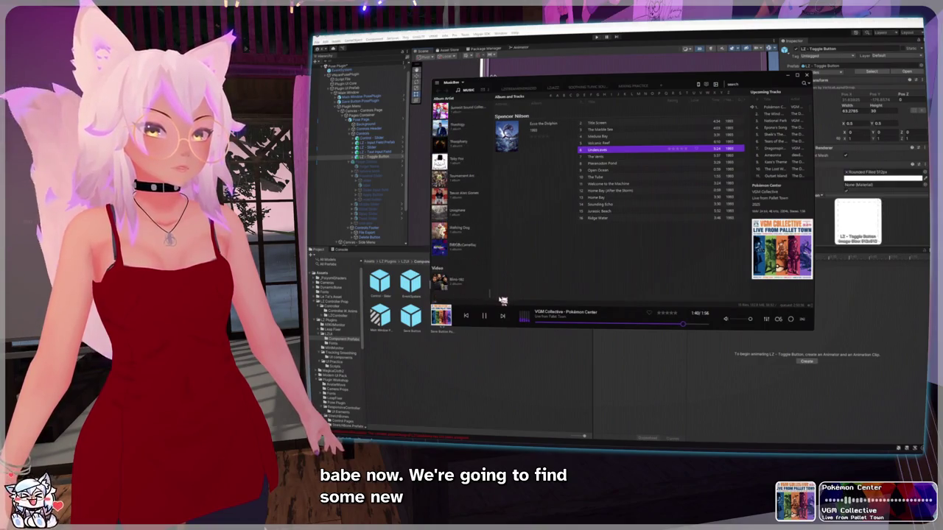
pyautogui.click(658, 88)
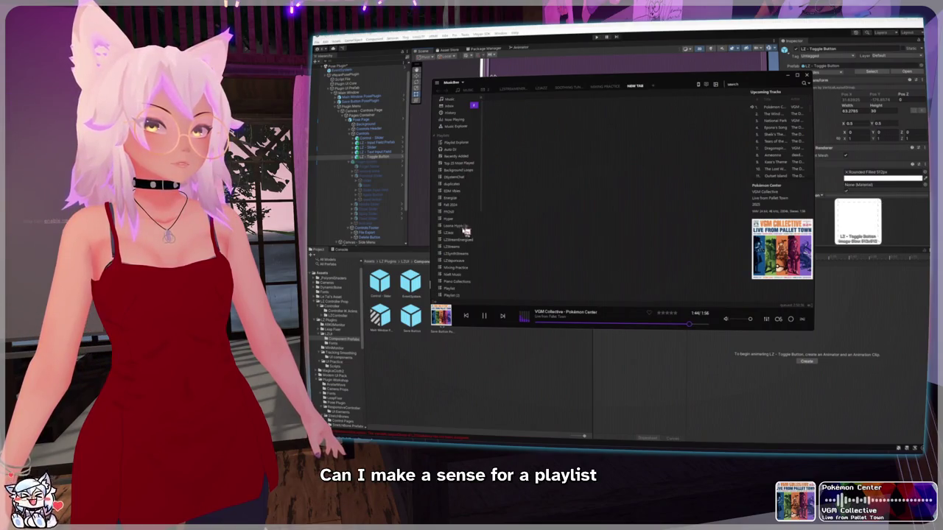
pyautogui.click(464, 254)
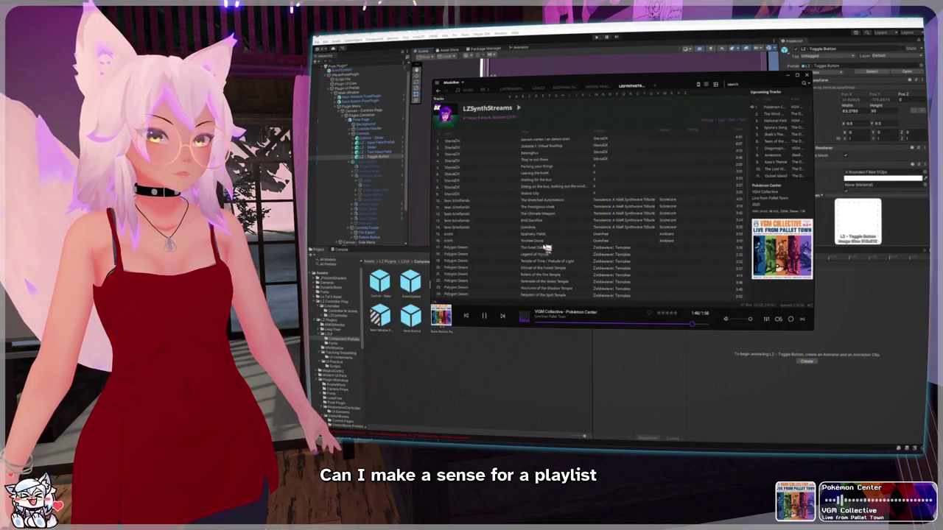
pyautogui.scroll(6, 546, 248)
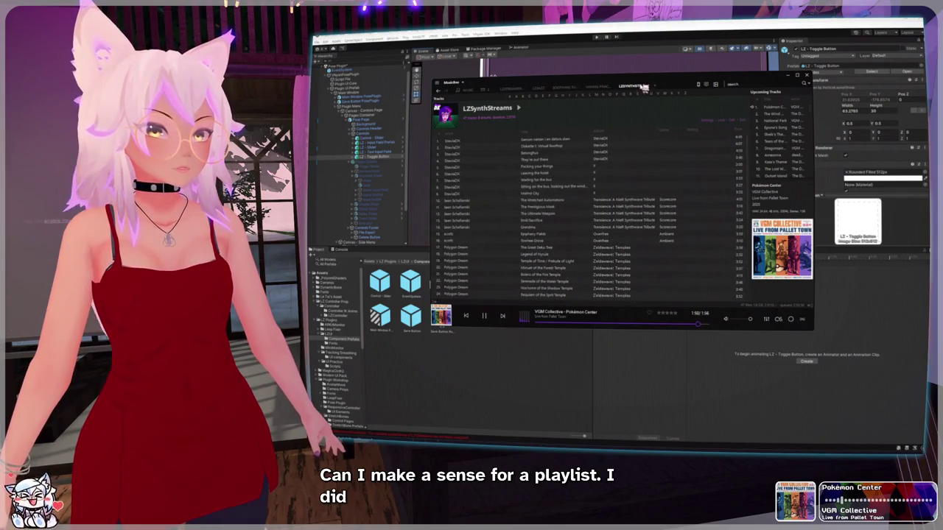
pyautogui.click(517, 107)
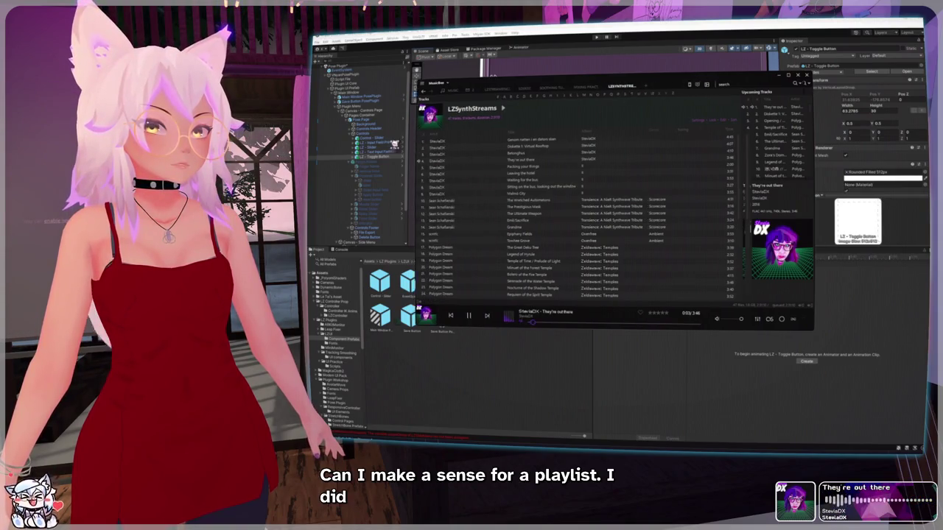
# Step: Widen the player, switch playback to 'Epiphany Fields', and open another new tab
pyautogui.moveTo(430, 142); pyautogui.dragTo(402, 146)
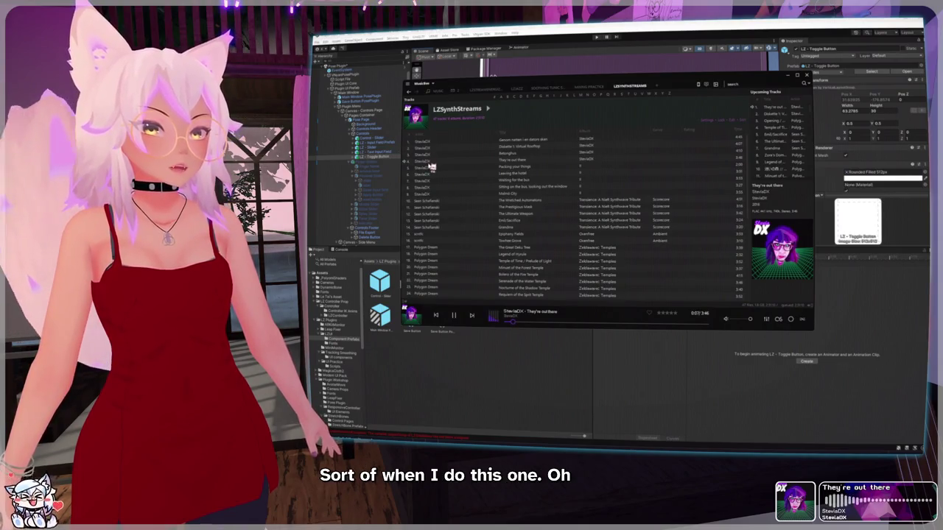
pyautogui.scroll(-4, 446, 221)
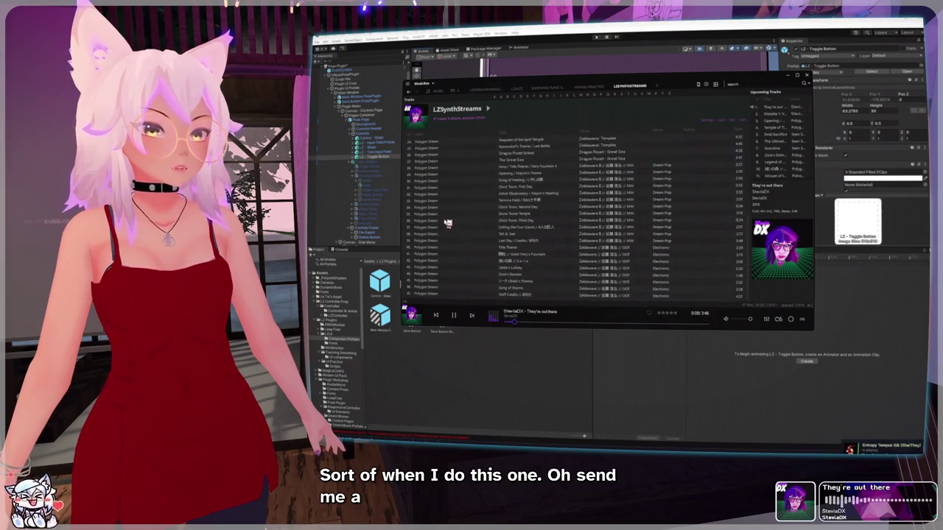
pyautogui.scroll(2, 448, 226)
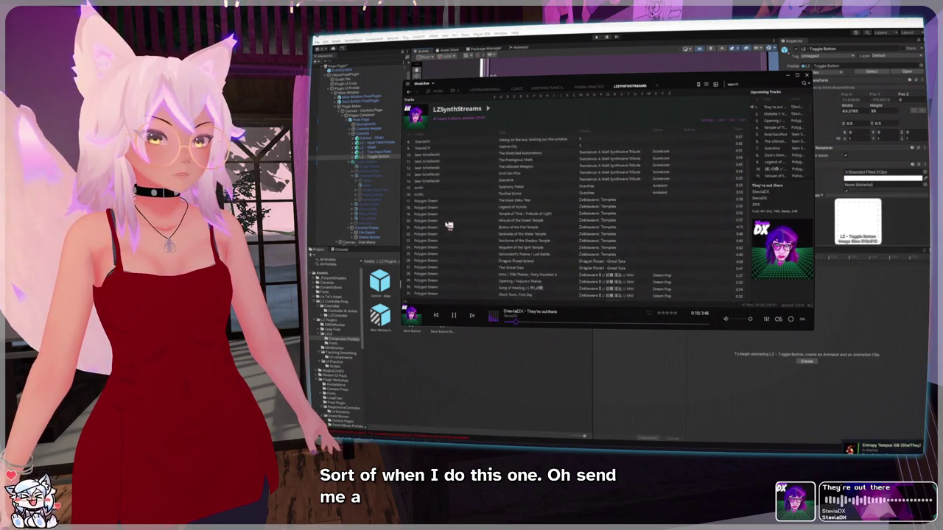
pyautogui.doubleClick(428, 187)
pyautogui.scroll(-5, 495, 217)
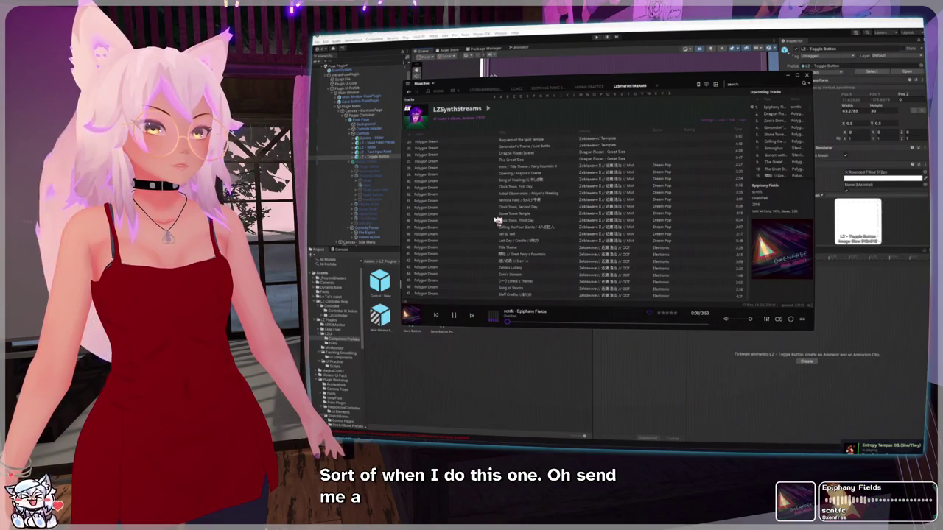
pyautogui.scroll(5, 497, 220)
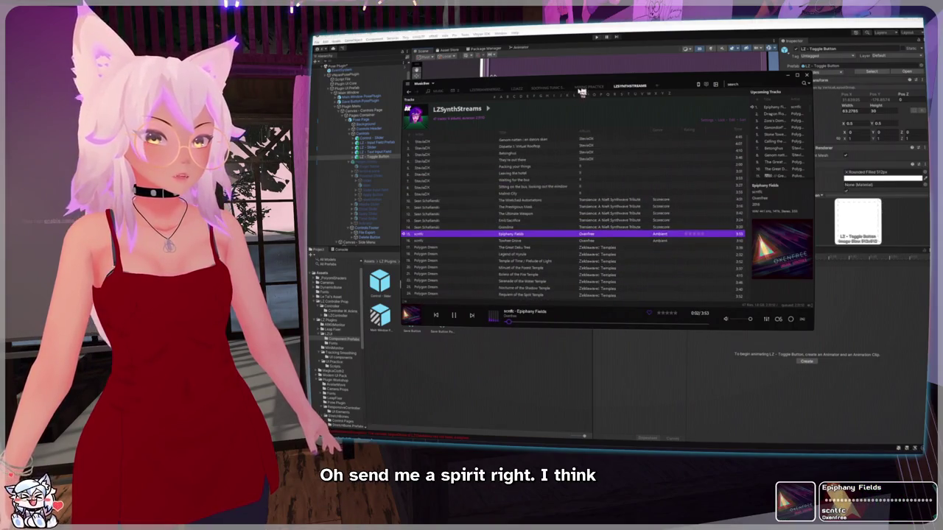
pyautogui.doubleClick(661, 85)
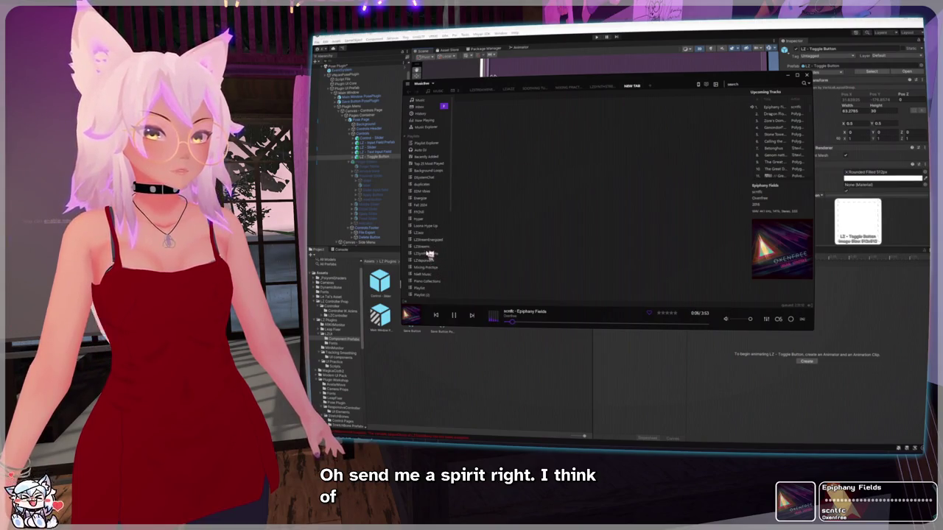
# Step: Load LZVaporwave, play its first track 'Luxury Corp.', and Alt+Tab away from MusicBee
pyautogui.click(431, 262)
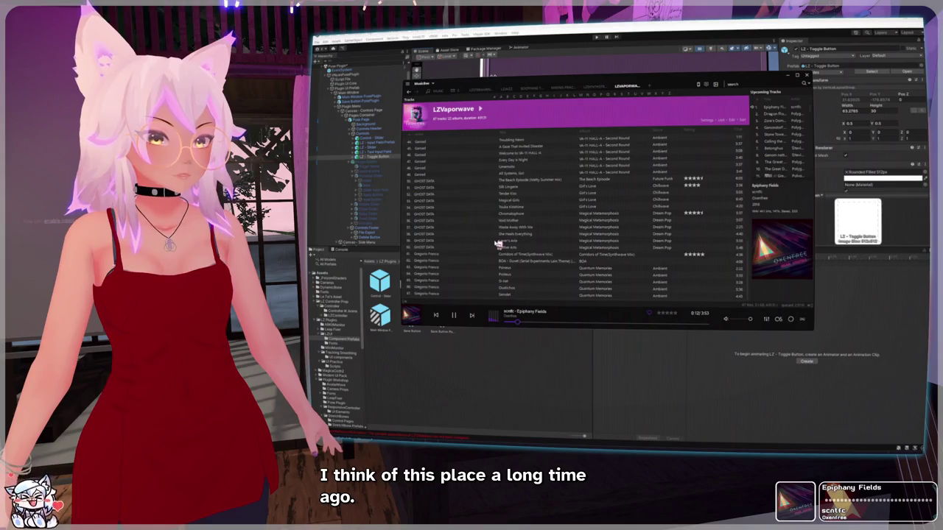
pyautogui.scroll(-5, 498, 244)
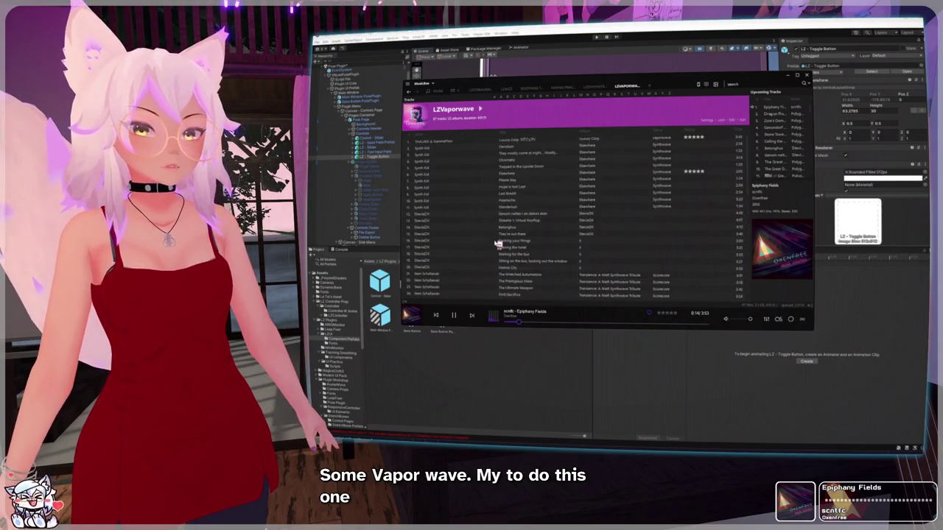
pyautogui.scroll(-5, 498, 244)
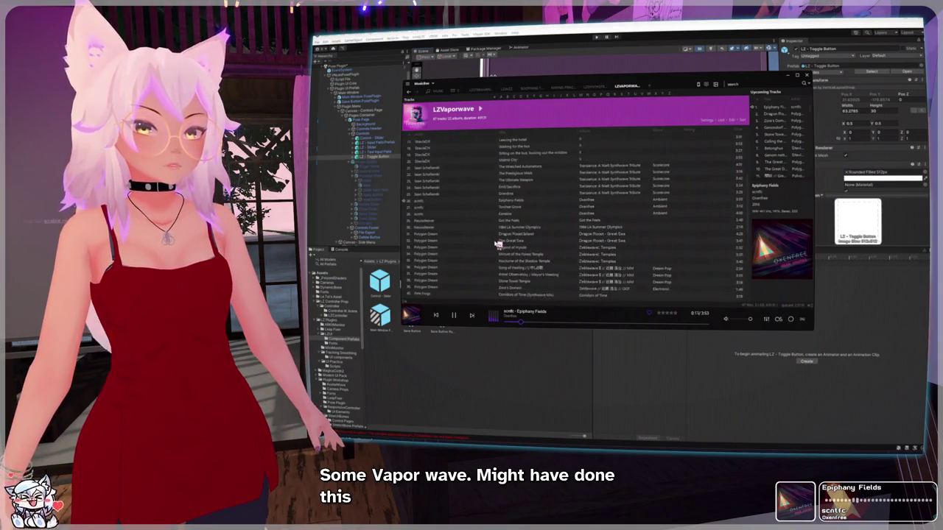
pyautogui.scroll(3, 498, 244)
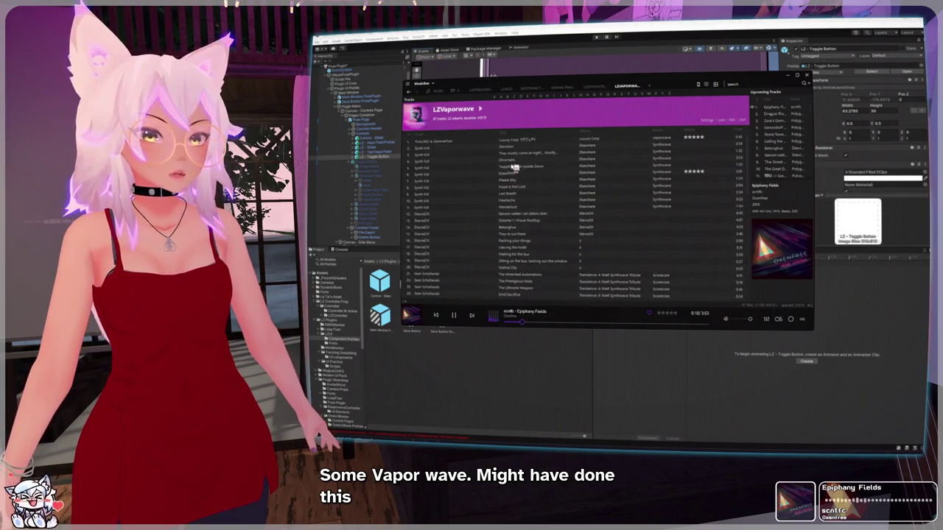
pyautogui.doubleClick(427, 141)
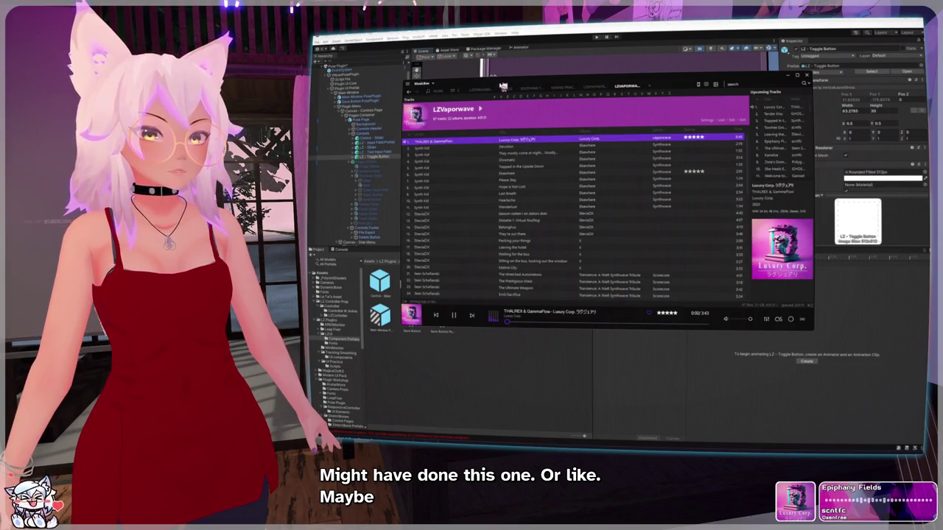
pyautogui.hotkey('alt', 'Tab')
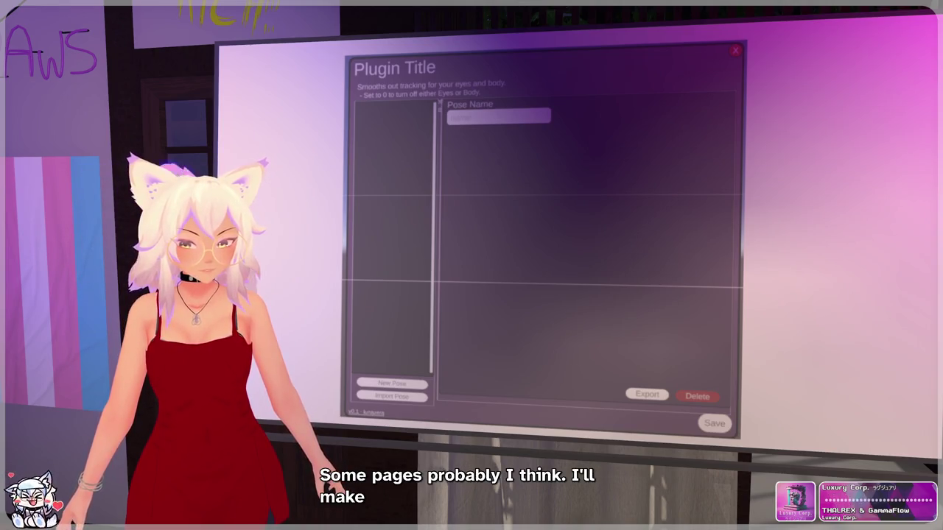
# Step: Outline the top slot of the mockup's pose list with the whiteboard pen
pyautogui.moveTo(368, 112)
pyautogui.mouseDown()
pyautogui.moveTo(367, 137)
pyautogui.moveTo(421, 134)
pyautogui.moveTo(375, 111)
pyautogui.moveTo(402, 115)
pyautogui.moveTo(406, 131)
pyautogui.moveTo(421, 125)
pyautogui.moveTo(387, 128)
pyautogui.mouseUp()
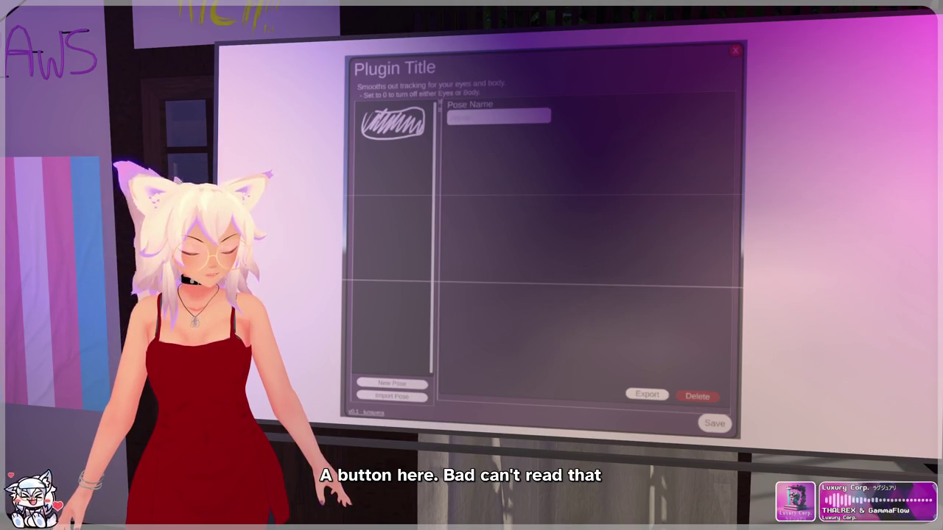
pyautogui.moveTo(377, 121); pyautogui.dragTo(405, 127)
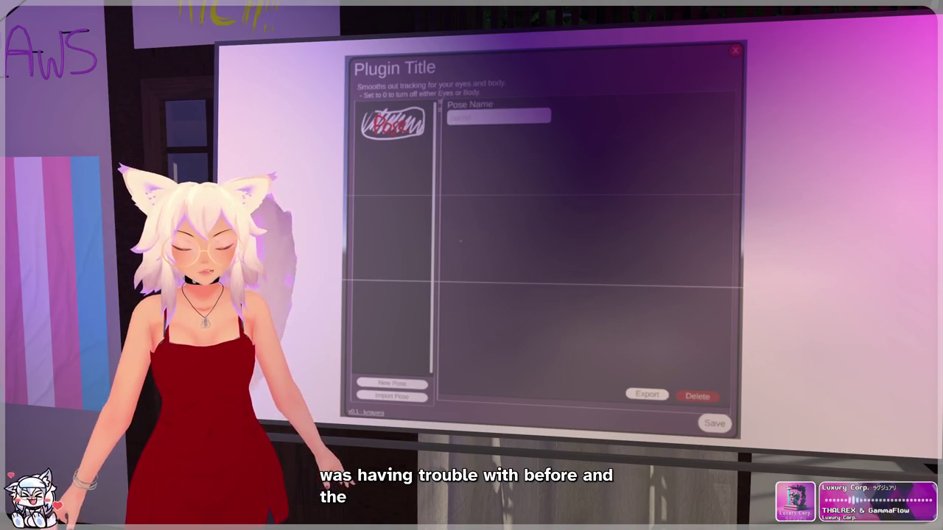
# Step: Draw a column of five finger boxes on the left and five on the right
pyautogui.moveTo(447, 170)
pyautogui.mouseDown()
pyautogui.moveTo(516, 190)
pyautogui.moveTo(447, 243)
pyautogui.moveTo(516, 258)
pyautogui.mouseUp()
pyautogui.moveTo(445, 273)
pyautogui.mouseDown()
pyautogui.moveTo(480, 295)
pyautogui.moveTo(465, 262)
pyautogui.mouseUp()
pyautogui.moveTo(447, 294); pyautogui.dragTo(518, 342)
pyautogui.moveTo(468, 316); pyautogui.dragTo(489, 311)
pyautogui.moveTo(448, 358); pyautogui.dragTo(520, 348)
pyautogui.moveTo(613, 169)
pyautogui.mouseDown()
pyautogui.moveTo(673, 197)
pyautogui.moveTo(616, 165)
pyautogui.mouseUp()
pyautogui.moveTo(617, 225)
pyautogui.mouseDown()
pyautogui.moveTo(698, 243)
pyautogui.moveTo(698, 209)
pyautogui.mouseUp()
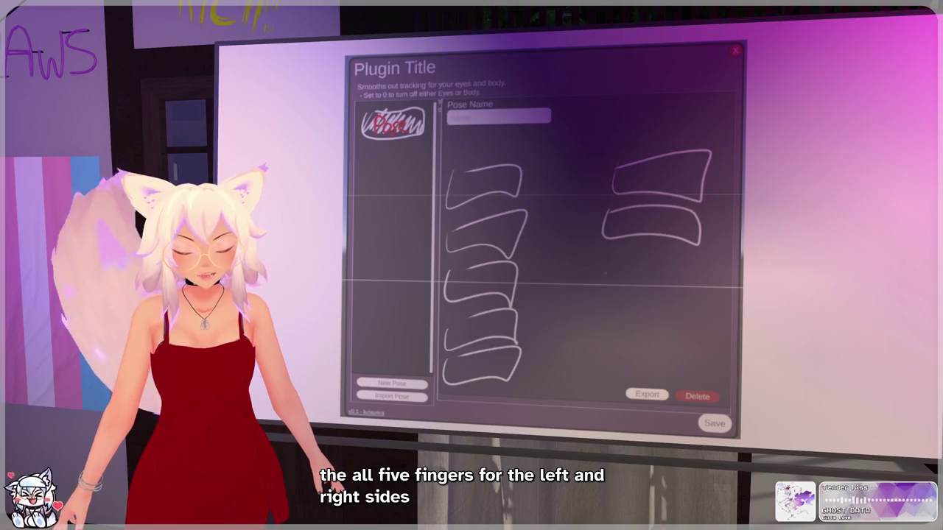
pyautogui.moveTo(622, 254); pyautogui.dragTo(689, 295)
pyautogui.moveTo(594, 308)
pyautogui.mouseDown()
pyautogui.moveTo(642, 336)
pyautogui.moveTo(689, 332)
pyautogui.mouseUp()
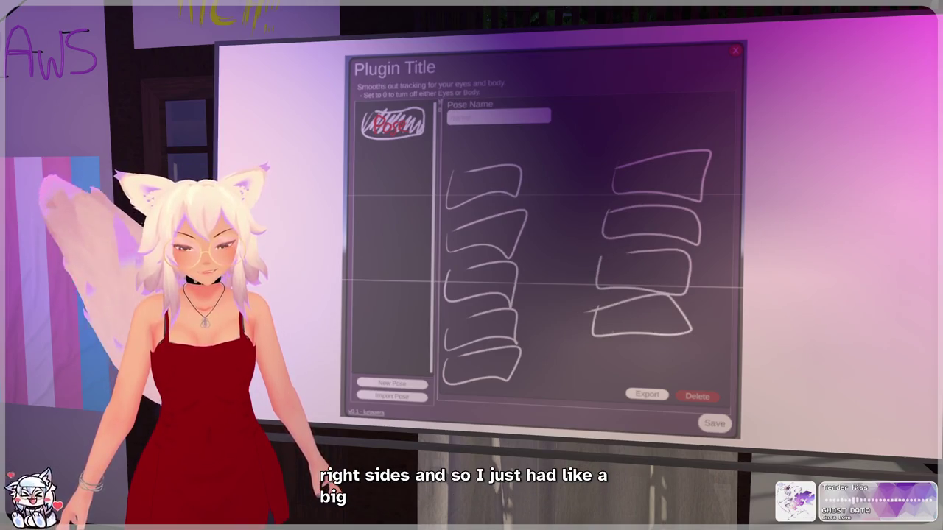
pyautogui.moveTo(593, 382); pyautogui.dragTo(674, 383)
pyautogui.moveTo(607, 357)
pyautogui.mouseDown()
pyautogui.moveTo(698, 367)
pyautogui.moveTo(623, 359)
pyautogui.moveTo(662, 358)
pyautogui.mouseUp()
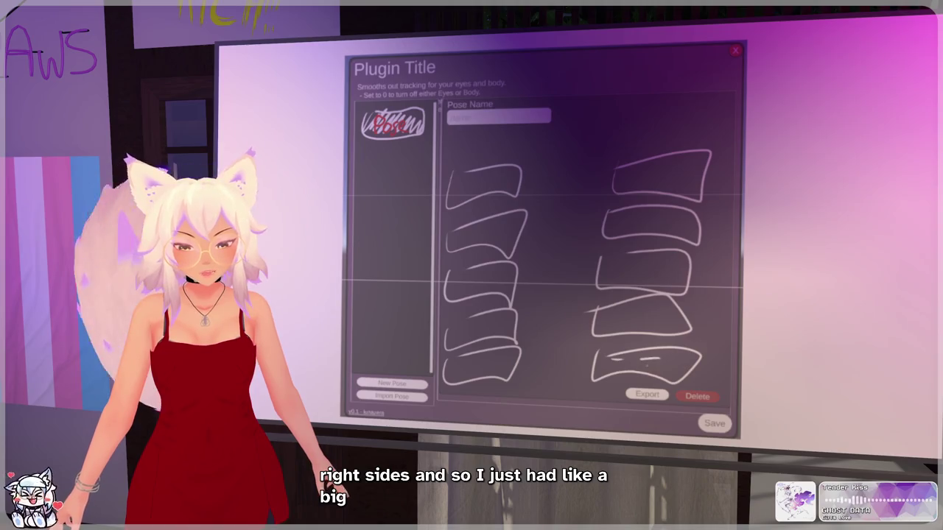
# Step: Add slider hatch marks inside a right and a left box, then undo them
pyautogui.moveTo(604, 316); pyautogui.dragTo(618, 315)
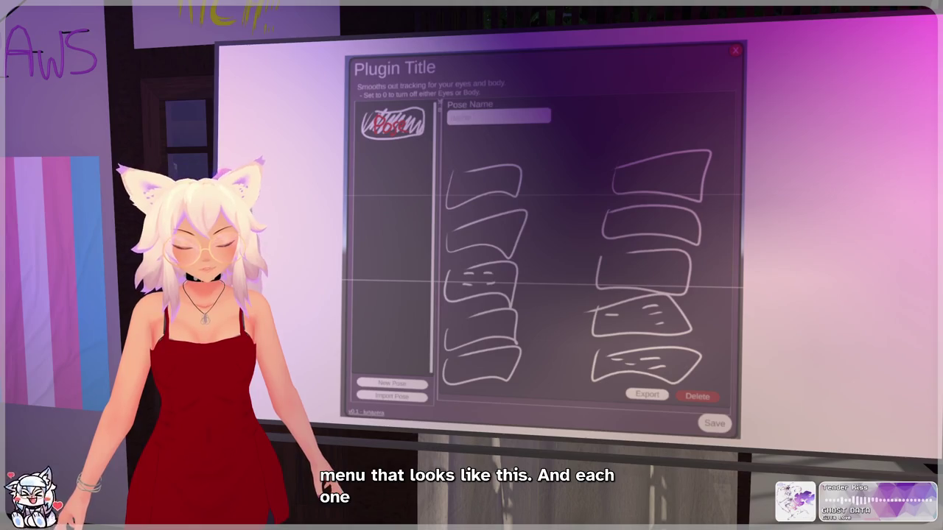
pyautogui.moveTo(497, 234); pyautogui.dragTo(509, 234)
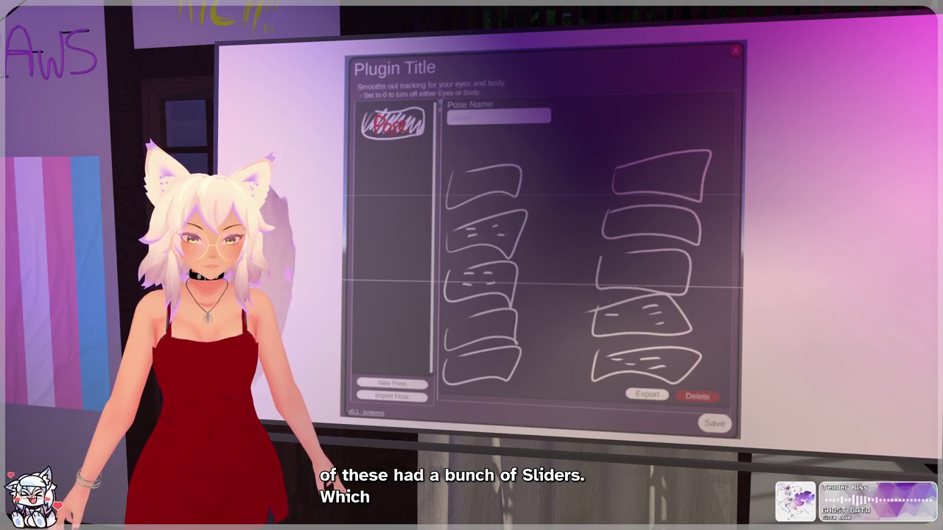
pyautogui.hotkey('ctrl', 'z')
pyautogui.hotkey('ctrl', 'z')
pyautogui.hotkey('ctrl', 'z')
pyautogui.hotkey('ctrl', 'z')
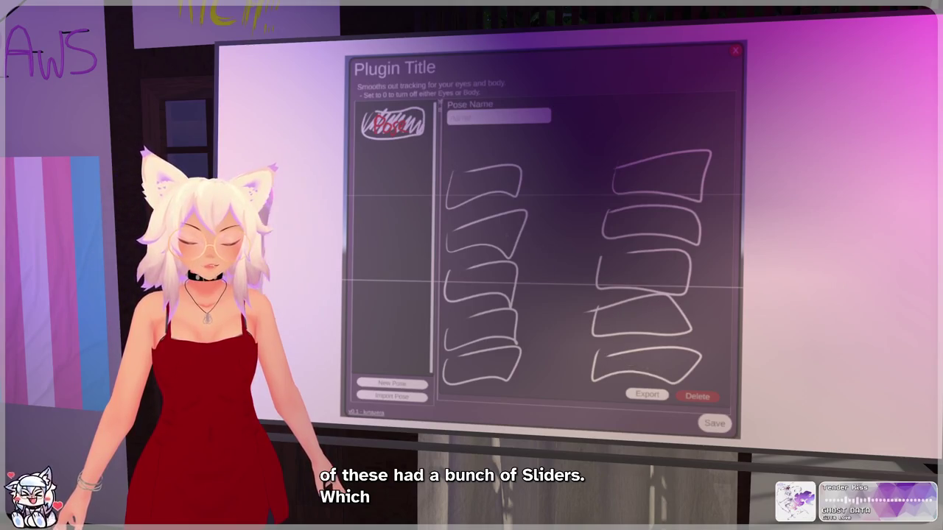
pyautogui.hotkey('ctrl', 'z')
pyautogui.hotkey('ctrl', 'z')
pyautogui.hotkey('ctrl', 'z')
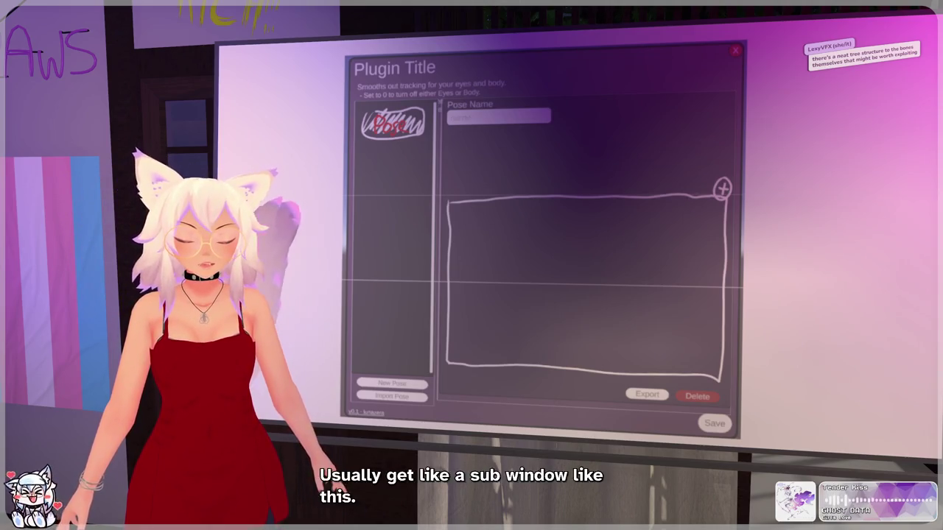
# Step: Draw one large sub-window rectangle across the mockup's pose area
pyautogui.moveTo(457, 212)
pyautogui.mouseDown()
pyautogui.moveTo(457, 254)
pyautogui.moveTo(706, 253)
pyautogui.moveTo(713, 214)
pyautogui.moveTo(458, 211)
pyautogui.mouseUp()
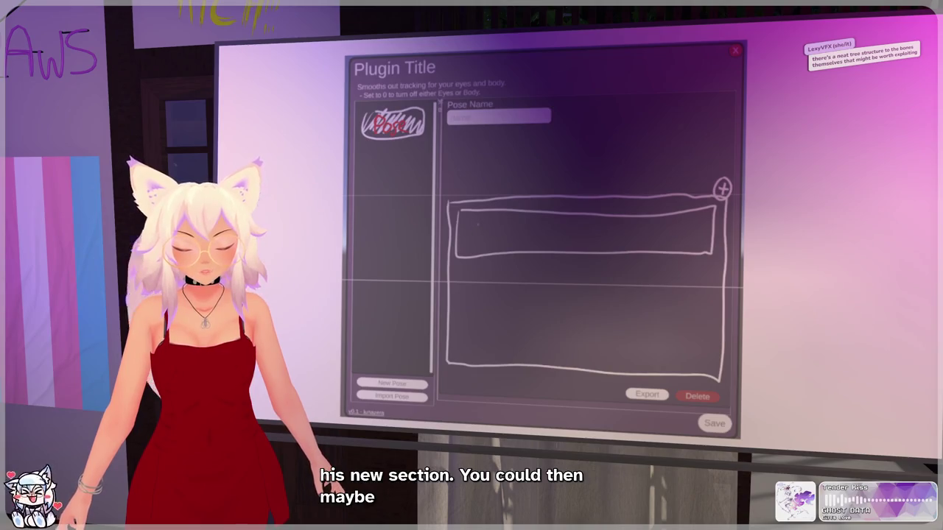
# Step: Draw the first row box, label a row 'Bone ?', and start labelling the third row
pyautogui.moveTo(467, 232); pyautogui.dragTo(477, 221)
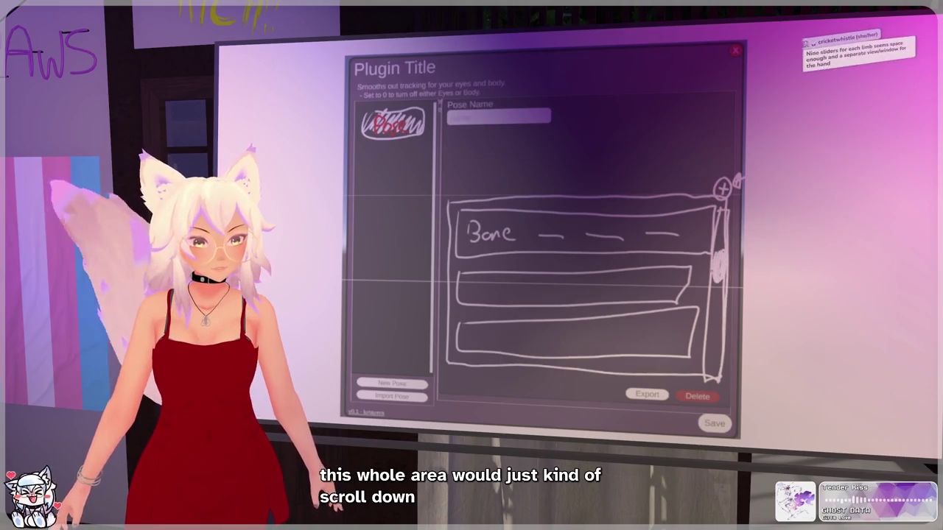
pyautogui.moveTo(473, 283)
pyautogui.mouseDown()
pyautogui.moveTo(479, 301)
pyautogui.moveTo(521, 285)
pyautogui.mouseUp()
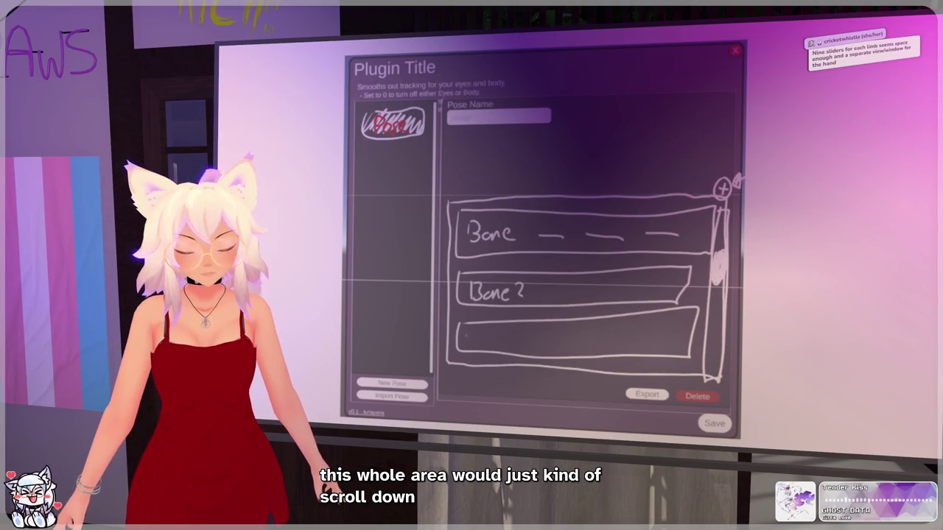
pyautogui.moveTo(468, 330)
pyautogui.mouseDown()
pyautogui.moveTo(475, 341)
pyautogui.moveTo(467, 351)
pyautogui.moveTo(494, 345)
pyautogui.mouseUp()
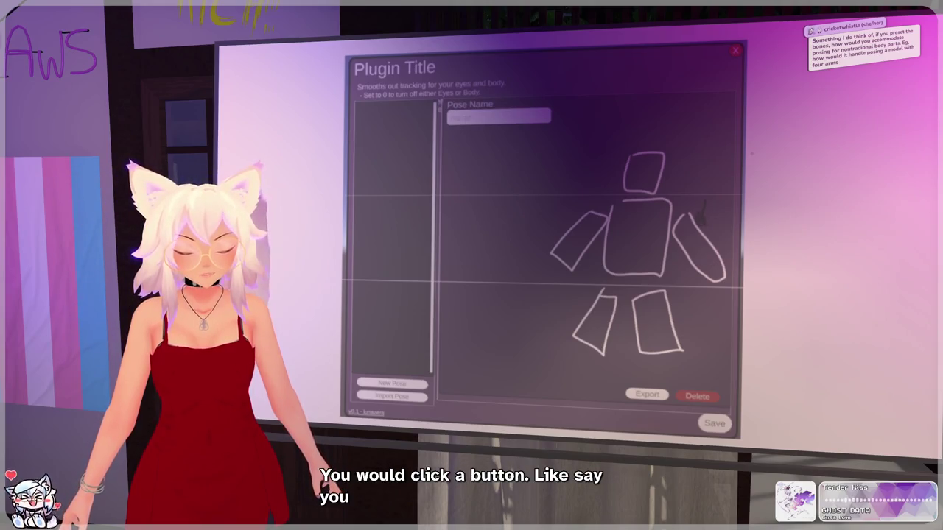
# Step: Sketch a rectangular popup panel to the right of the body mockup
pyautogui.moveTo(703, 209)
pyautogui.mouseDown()
pyautogui.moveTo(883, 206)
pyautogui.moveTo(831, 88)
pyautogui.moveTo(736, 169)
pyautogui.moveTo(758, 103)
pyautogui.moveTo(822, 110)
pyautogui.moveTo(854, 129)
pyautogui.moveTo(879, 208)
pyautogui.moveTo(752, 103)
pyautogui.moveTo(759, 177)
pyautogui.moveTo(780, 184)
pyautogui.moveTo(866, 111)
pyautogui.mouseUp()
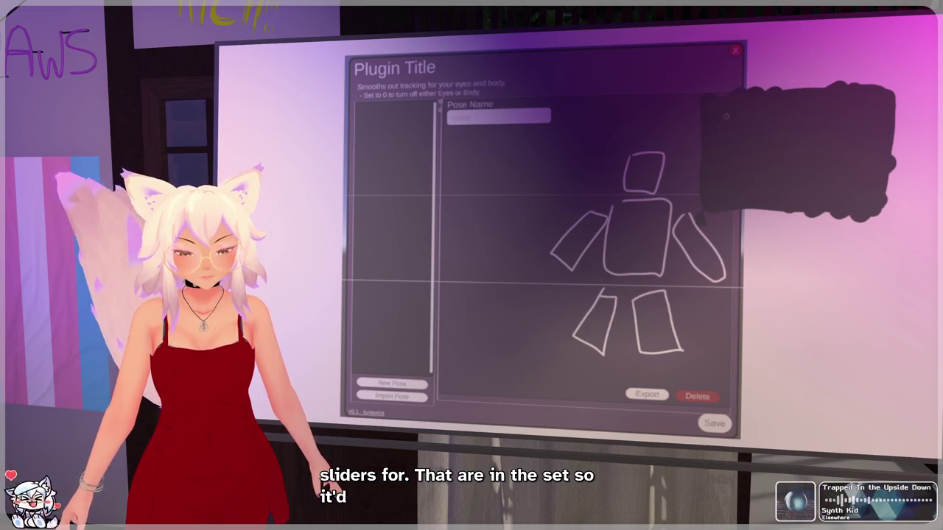
# Step: Draw three columns of slider lines in the dark panel and add hands to both arms
pyautogui.moveTo(723, 117)
pyautogui.mouseDown()
pyautogui.moveTo(751, 114)
pyautogui.moveTo(749, 149)
pyautogui.mouseUp()
pyautogui.moveTo(779, 112)
pyautogui.mouseDown()
pyautogui.moveTo(803, 110)
pyautogui.moveTo(805, 146)
pyautogui.mouseUp()
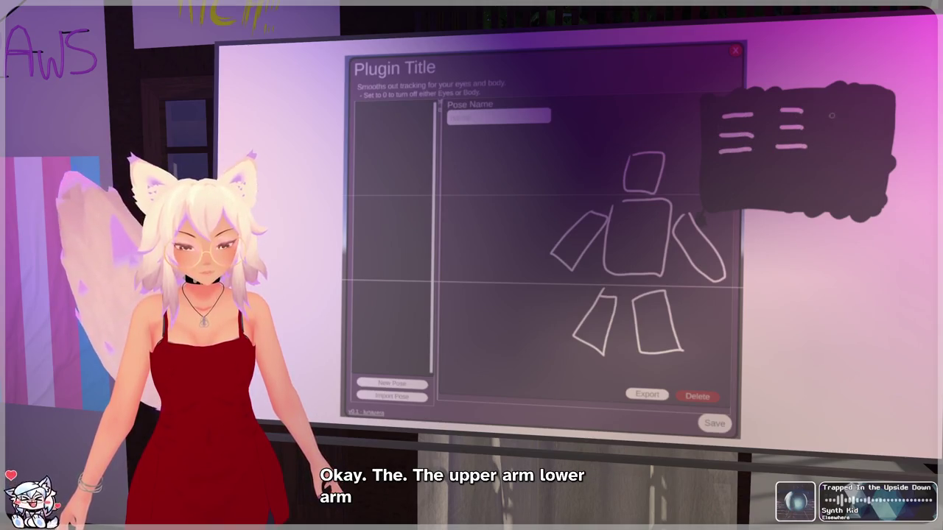
pyautogui.moveTo(830, 112)
pyautogui.mouseDown()
pyautogui.moveTo(864, 111)
pyautogui.moveTo(865, 148)
pyautogui.mouseUp()
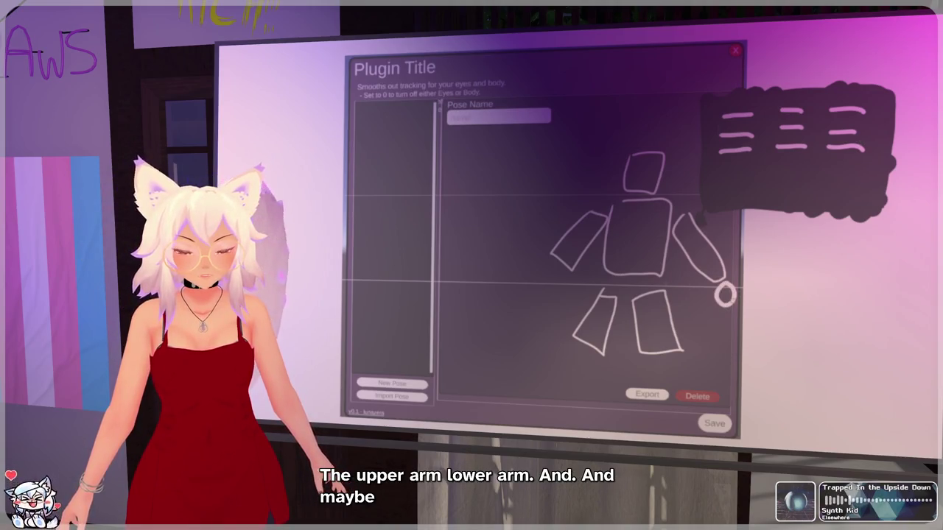
pyautogui.moveTo(716, 293)
pyautogui.mouseDown()
pyautogui.moveTo(727, 305)
pyautogui.moveTo(735, 287)
pyautogui.moveTo(716, 287)
pyautogui.mouseUp()
pyautogui.moveTo(533, 268)
pyautogui.mouseDown()
pyautogui.moveTo(566, 281)
pyautogui.moveTo(551, 262)
pyautogui.mouseUp()
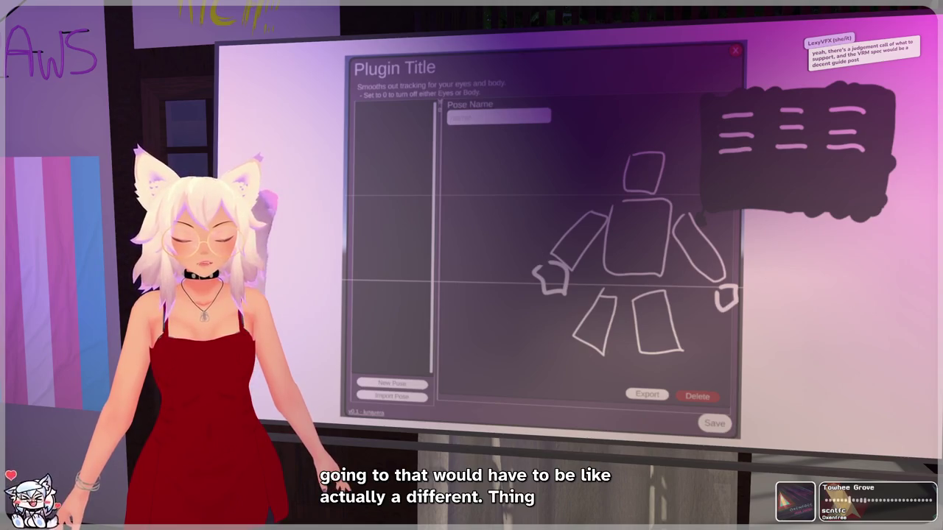
# Step: Draw a pen stroke in the lower area of the plugin mockup
pyautogui.moveTo(447, 345)
pyautogui.mouseDown()
pyautogui.moveTo(443, 399)
pyautogui.moveTo(552, 383)
pyautogui.moveTo(439, 401)
pyautogui.mouseUp()
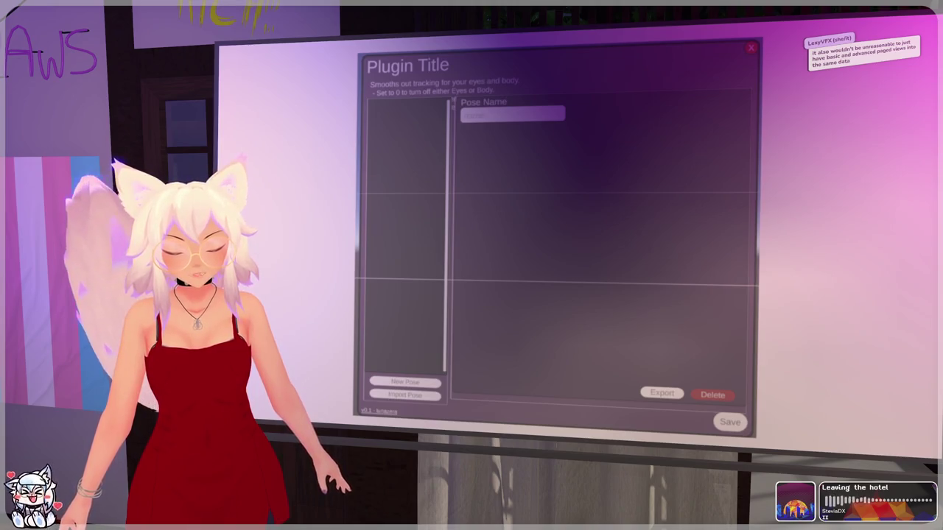
# Step: Finish the Basic tab label and start an 'IK' heading below Pose Name
pyautogui.moveTo(625, 75)
pyautogui.mouseDown()
pyautogui.moveTo(617, 87)
pyautogui.moveTo(752, 71)
pyautogui.mouseUp()
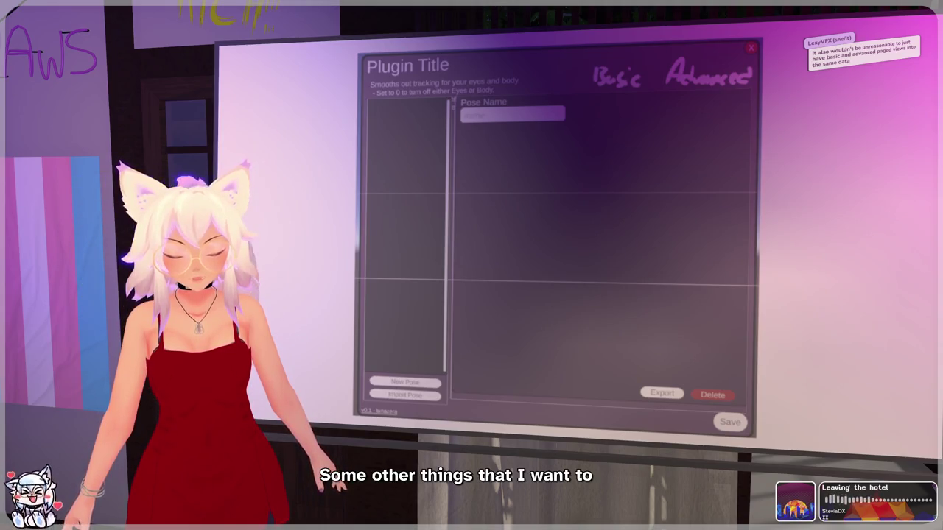
pyautogui.moveTo(466, 140)
pyautogui.mouseDown()
pyautogui.moveTo(464, 152)
pyautogui.moveTo(472, 137)
pyautogui.mouseUp()
pyautogui.moveTo(459, 156)
pyautogui.mouseDown()
pyautogui.moveTo(480, 147)
pyautogui.moveTo(487, 155)
pyautogui.mouseUp()
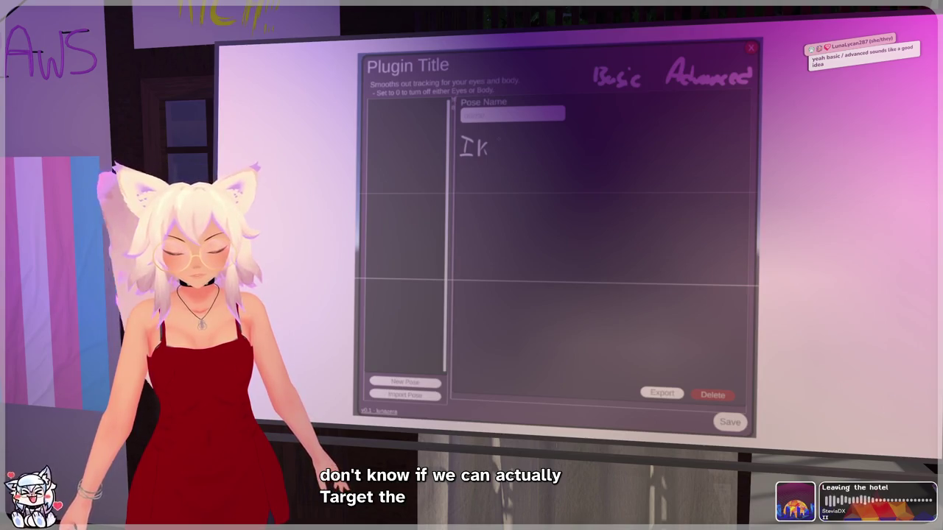
# Step: Undo the Ik strokes and write the heading 'Prop/object toggles' in their place
pyautogui.hotkey('ctrl', 'z')
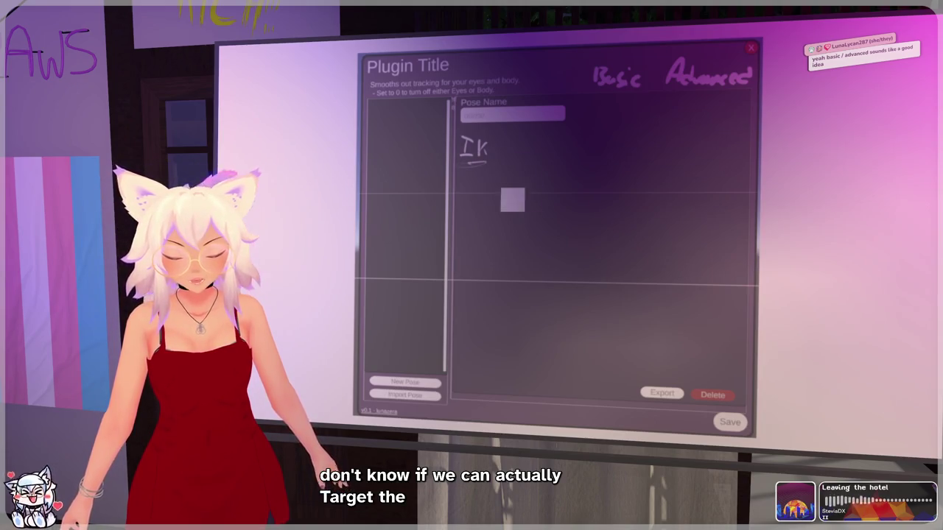
pyautogui.hotkey('ctrl', 'z')
pyautogui.hotkey('ctrl', 'z')
pyautogui.hotkey('ctrl', 'z')
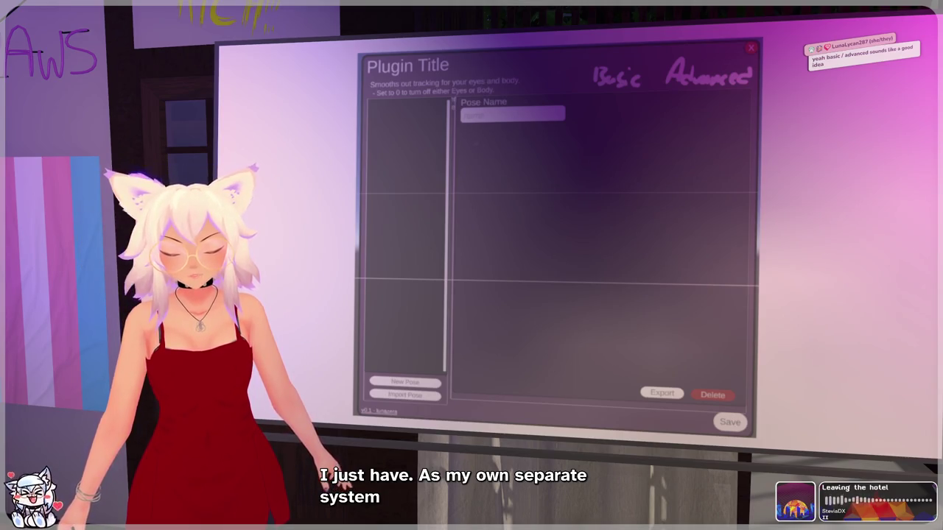
pyautogui.moveTo(467, 133); pyautogui.dragTo(495, 139)
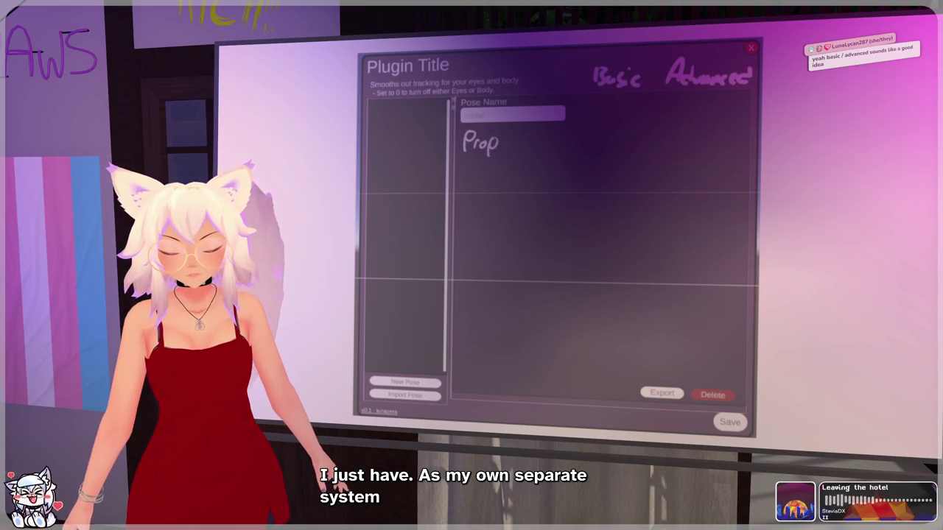
pyautogui.moveTo(503, 153)
pyautogui.mouseDown()
pyautogui.moveTo(513, 130)
pyautogui.moveTo(543, 148)
pyautogui.mouseUp()
pyautogui.moveTo(551, 140); pyautogui.dragTo(547, 147)
pyautogui.moveTo(556, 136)
pyautogui.mouseDown()
pyautogui.moveTo(557, 148)
pyautogui.moveTo(593, 147)
pyautogui.moveTo(591, 156)
pyautogui.mouseUp()
pyautogui.moveTo(602, 138); pyautogui.dragTo(622, 149)
pyautogui.moveTo(629, 137); pyautogui.dragTo(623, 153)
# Step: Draw the list box with a plus symbol and a first item row reading 'None'
pyautogui.moveTo(464, 172)
pyautogui.mouseDown()
pyautogui.moveTo(462, 232)
pyautogui.moveTo(549, 171)
pyautogui.moveTo(714, 164)
pyautogui.moveTo(737, 198)
pyautogui.moveTo(733, 236)
pyautogui.mouseUp()
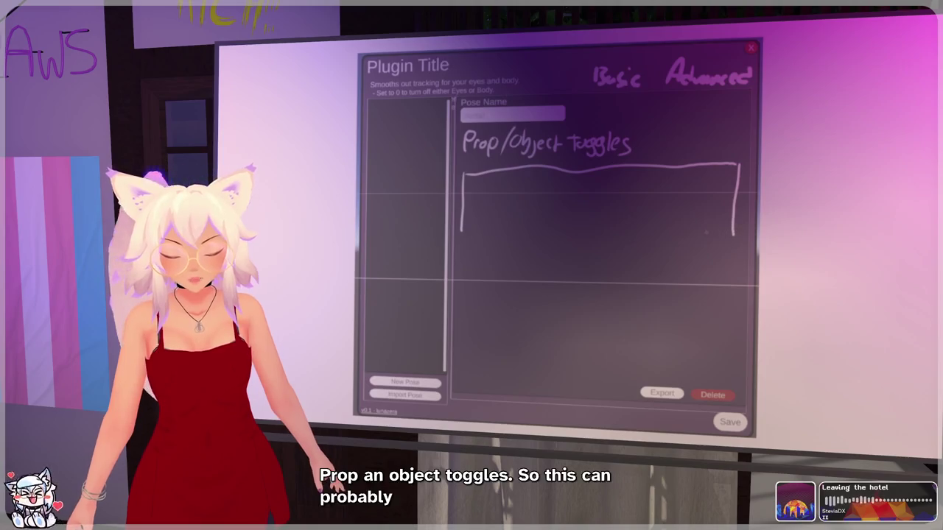
pyautogui.moveTo(467, 238); pyautogui.dragTo(729, 240)
pyautogui.moveTo(738, 145); pyautogui.dragTo(738, 146)
pyautogui.moveTo(734, 151)
pyautogui.mouseDown()
pyautogui.moveTo(743, 151)
pyautogui.moveTo(738, 157)
pyautogui.mouseUp()
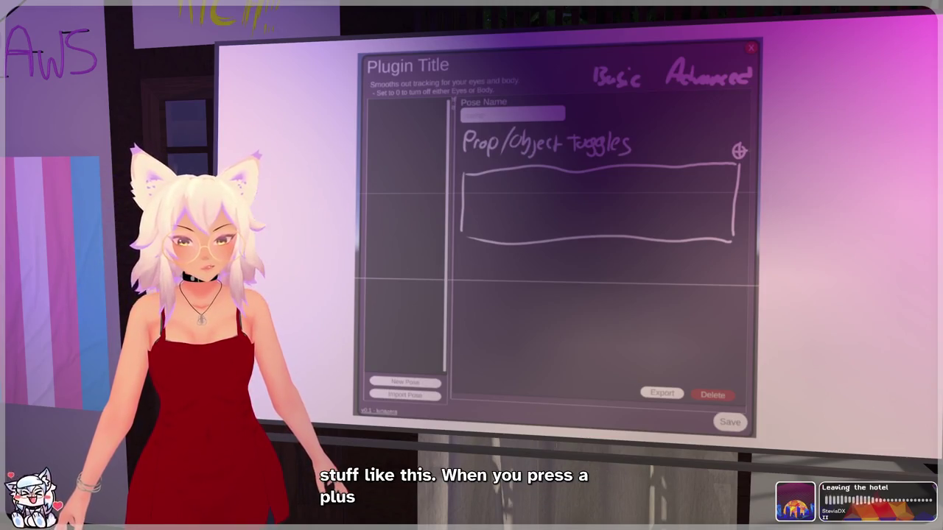
pyautogui.moveTo(469, 185)
pyautogui.mouseDown()
pyautogui.moveTo(469, 208)
pyautogui.moveTo(492, 207)
pyautogui.moveTo(500, 186)
pyautogui.moveTo(732, 199)
pyautogui.moveTo(732, 171)
pyautogui.moveTo(472, 180)
pyautogui.mouseUp()
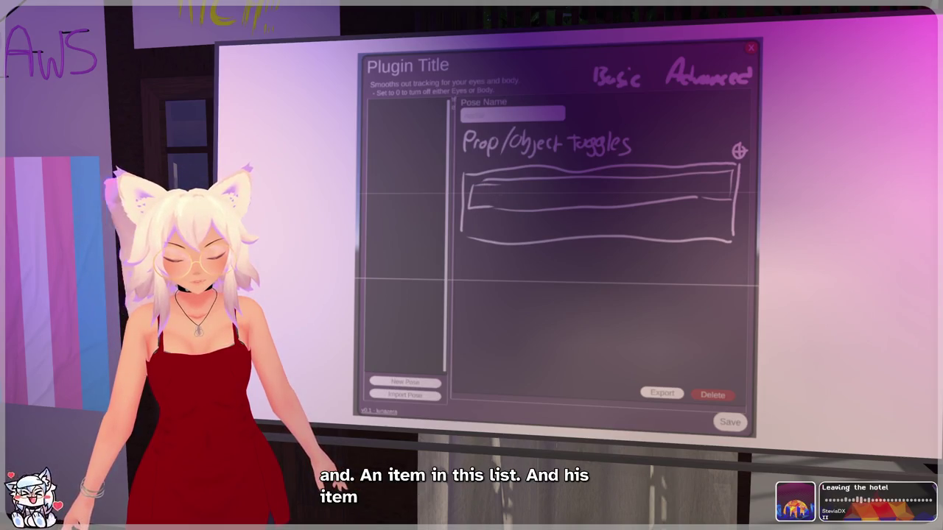
pyautogui.moveTo(498, 193); pyautogui.dragTo(586, 196)
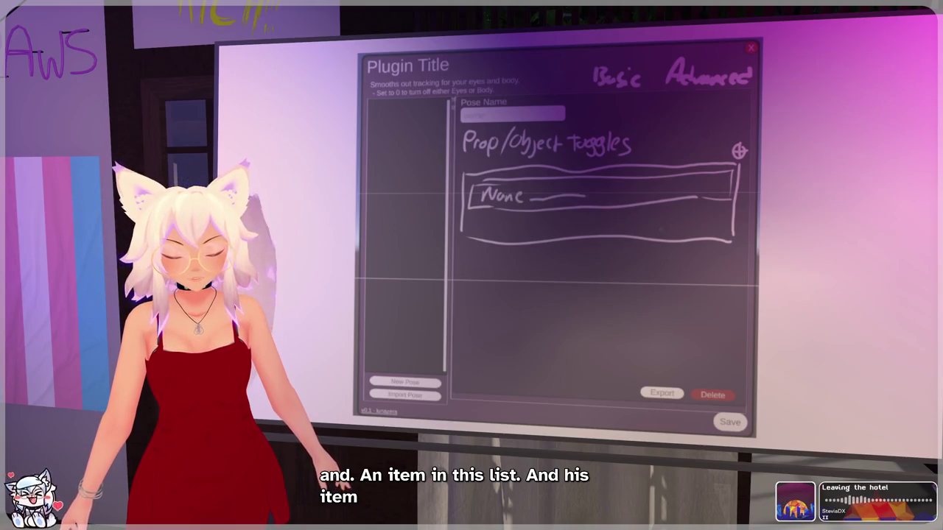
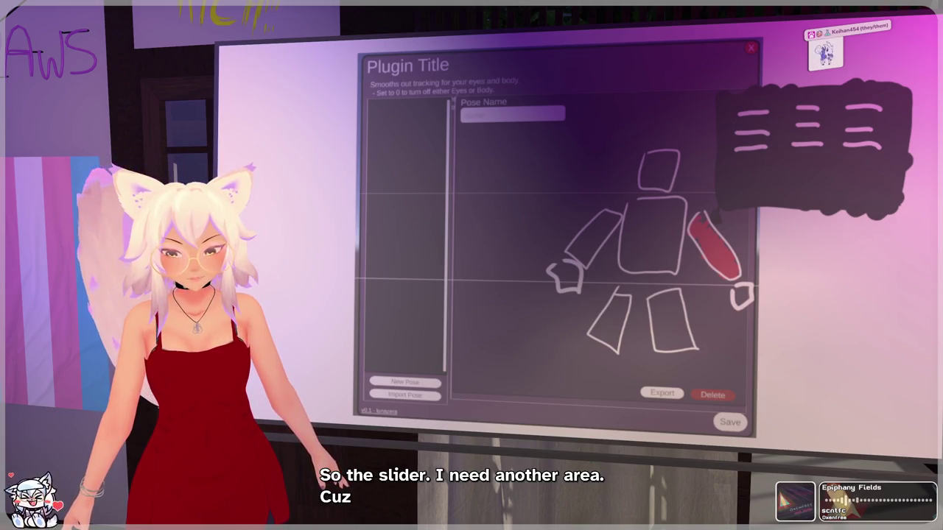
# Step: Sketch a dark panel holding a slider track, a 'Bone' label above, and a value box beside it
pyautogui.moveTo(305, 171)
pyautogui.mouseDown()
pyautogui.moveTo(324, 259)
pyautogui.moveTo(485, 240)
pyautogui.moveTo(479, 136)
pyautogui.moveTo(305, 173)
pyautogui.moveTo(324, 221)
pyautogui.moveTo(346, 197)
pyautogui.moveTo(383, 228)
pyautogui.moveTo(464, 214)
pyautogui.moveTo(460, 173)
pyautogui.moveTo(378, 176)
pyautogui.moveTo(390, 210)
pyautogui.moveTo(412, 184)
pyautogui.moveTo(410, 226)
pyautogui.mouseUp()
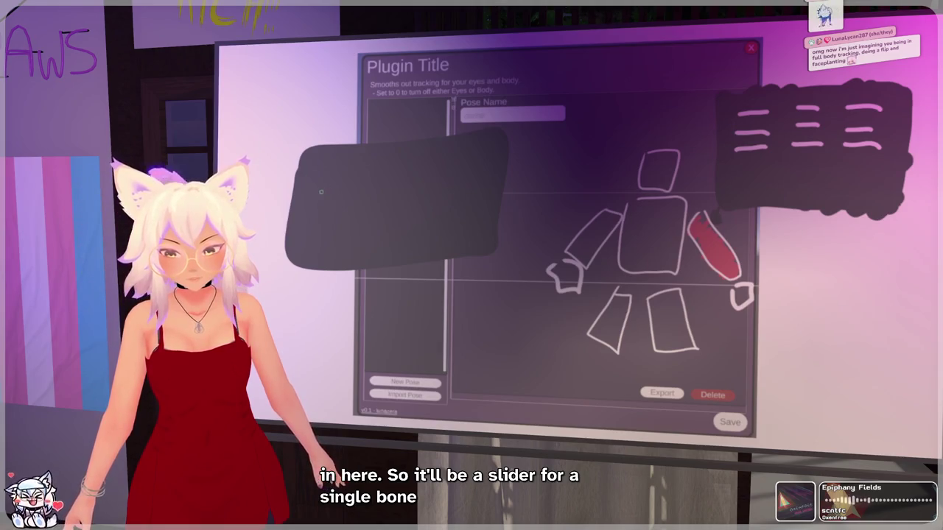
pyautogui.moveTo(313, 193)
pyautogui.mouseDown()
pyautogui.moveTo(406, 202)
pyautogui.moveTo(378, 189)
pyautogui.moveTo(317, 189)
pyautogui.moveTo(346, 194)
pyautogui.mouseUp()
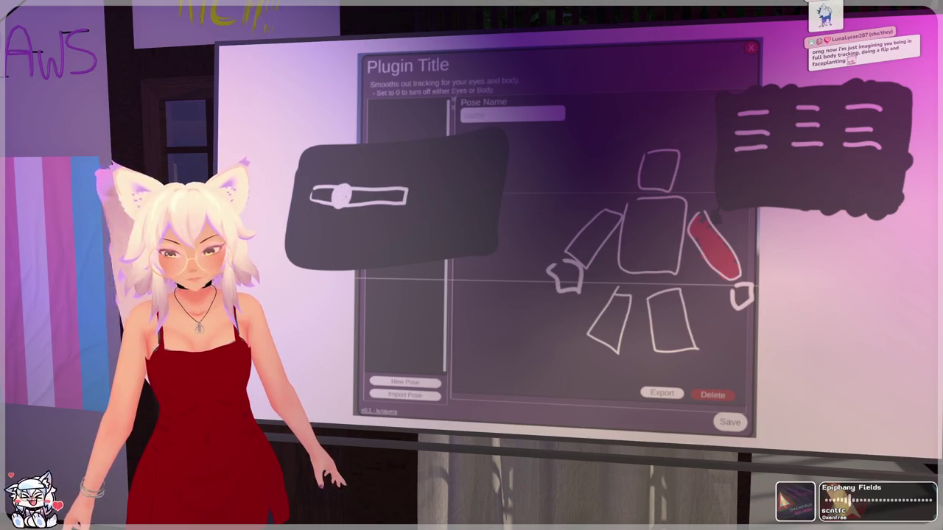
pyautogui.moveTo(314, 154)
pyautogui.mouseDown()
pyautogui.moveTo(328, 168)
pyautogui.moveTo(361, 165)
pyautogui.mouseUp()
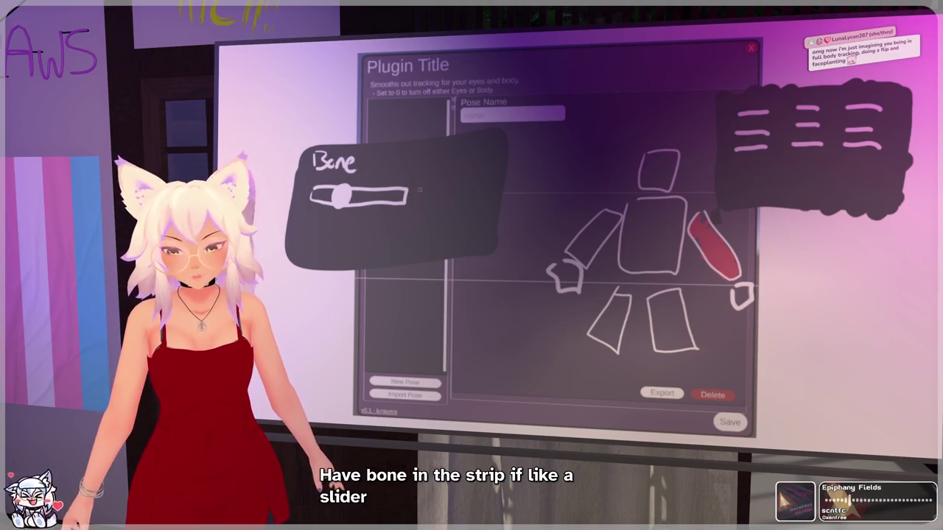
pyautogui.moveTo(417, 182)
pyautogui.mouseDown()
pyautogui.moveTo(416, 208)
pyautogui.moveTo(442, 207)
pyautogui.moveTo(427, 177)
pyautogui.moveTo(450, 186)
pyautogui.mouseUp()
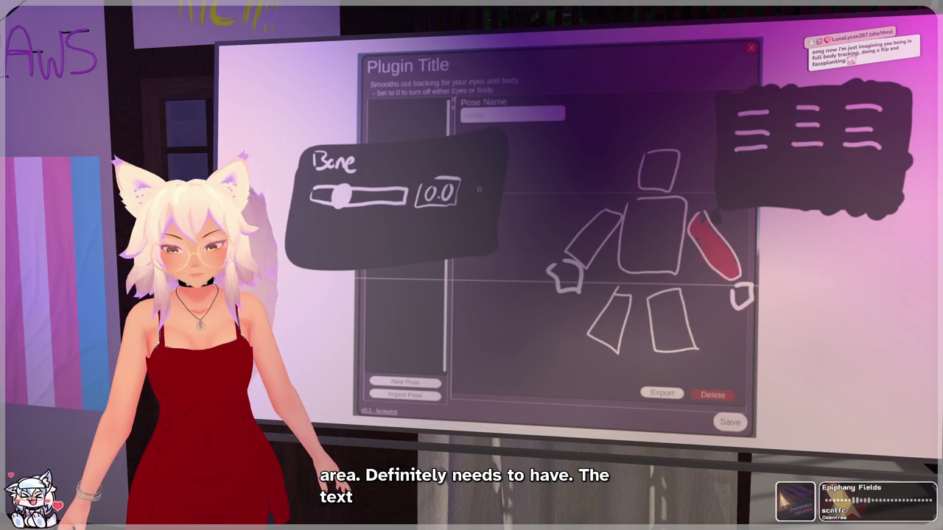
# Step: Draw a reset checkbox next to the 0.0 value box and write 'Zero' above it
pyautogui.moveTo(475, 184); pyautogui.dragTo(469, 198)
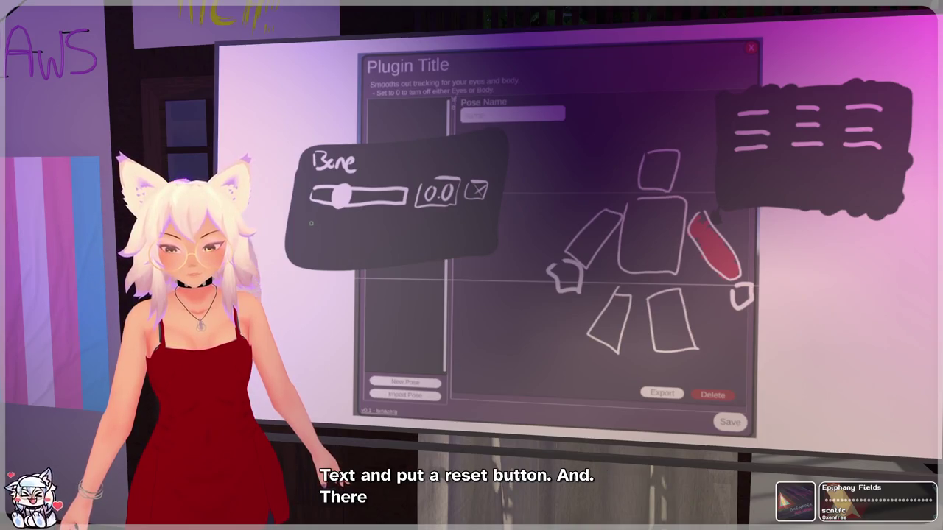
pyautogui.moveTo(320, 228); pyautogui.dragTo(311, 213)
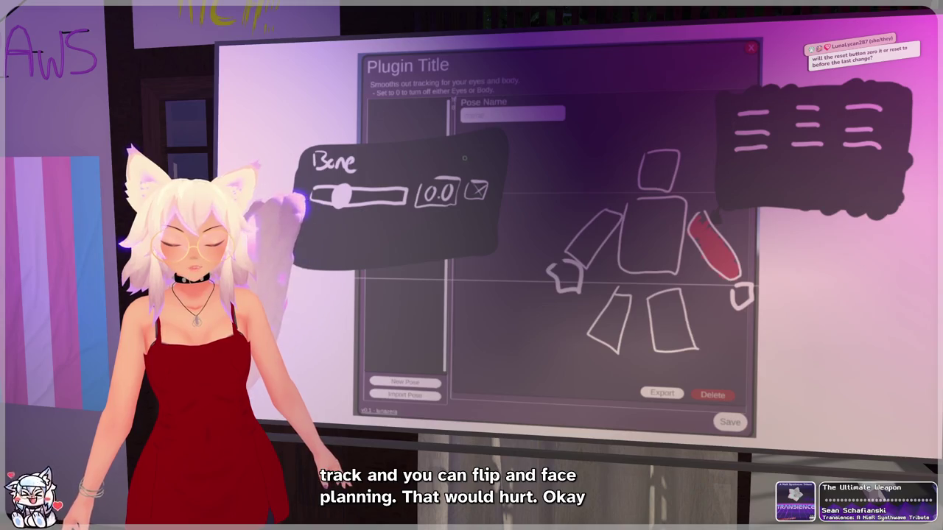
pyautogui.moveTo(462, 157); pyautogui.dragTo(472, 168)
pyautogui.moveTo(475, 163); pyautogui.dragTo(488, 163)
pyautogui.moveTo(492, 163); pyautogui.dragTo(491, 163)
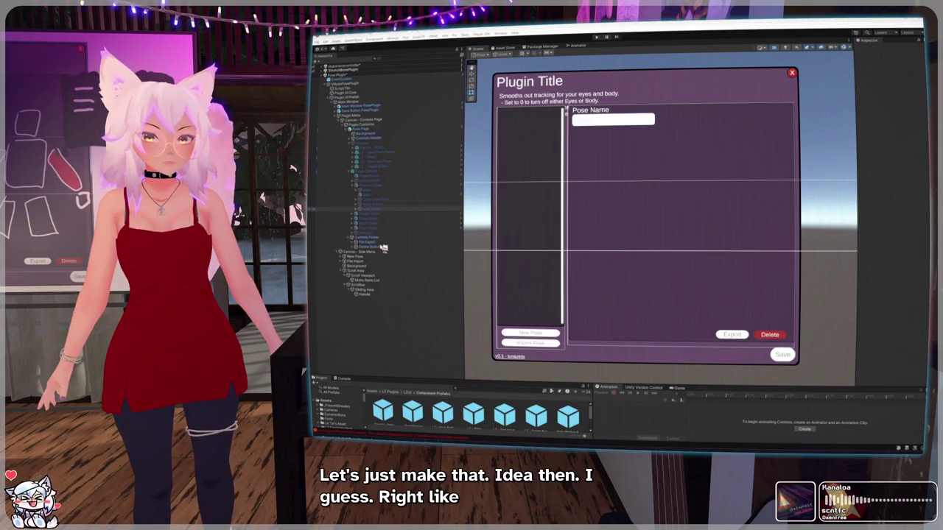
# Step: Toggle the Finger Sliders group on and off, then inspect the remove bone button object
pyautogui.click(370, 172)
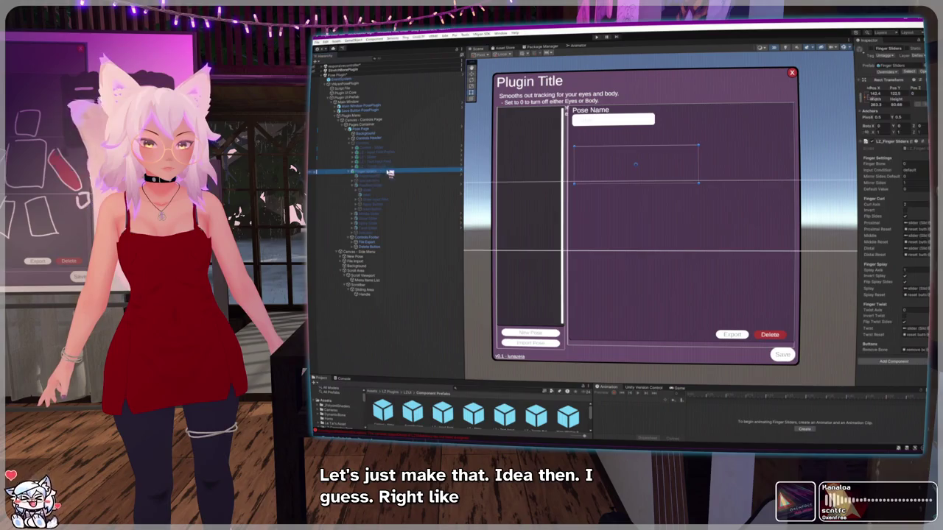
pyautogui.click(859, 49)
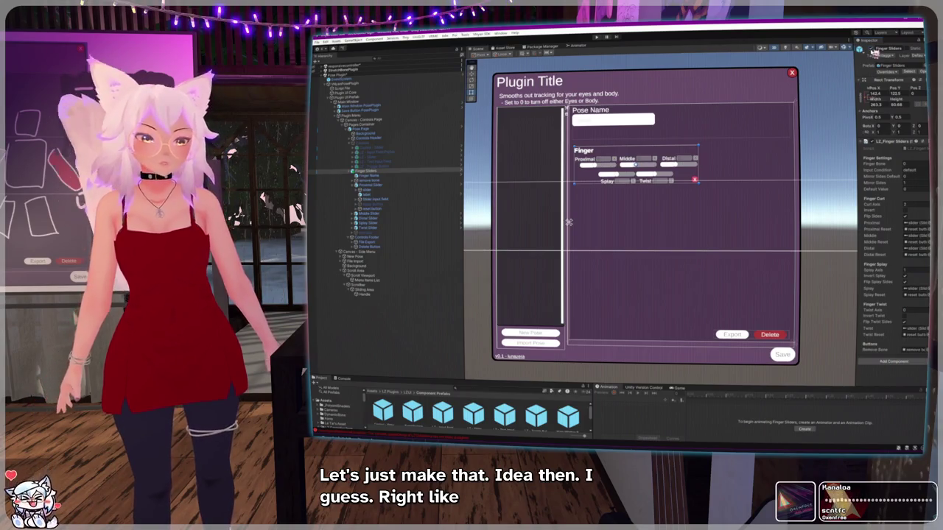
pyautogui.click(859, 50)
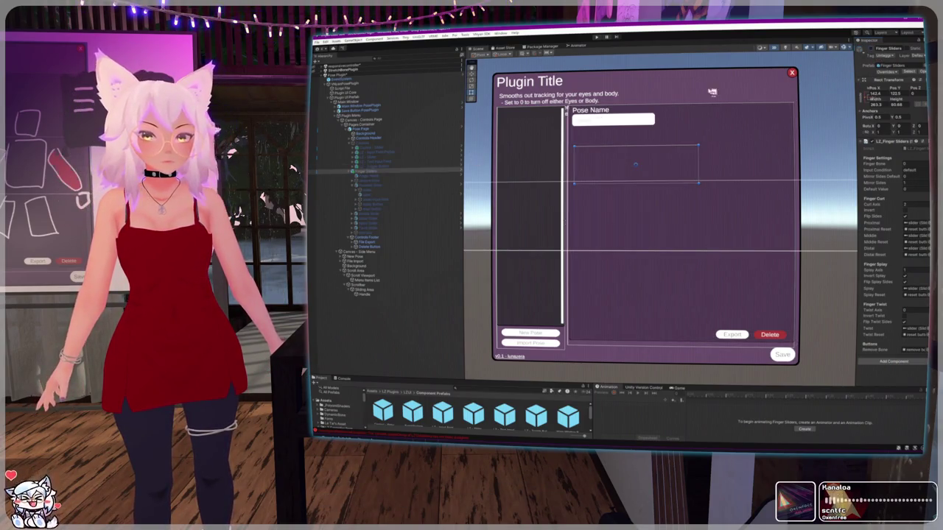
pyautogui.click(871, 49)
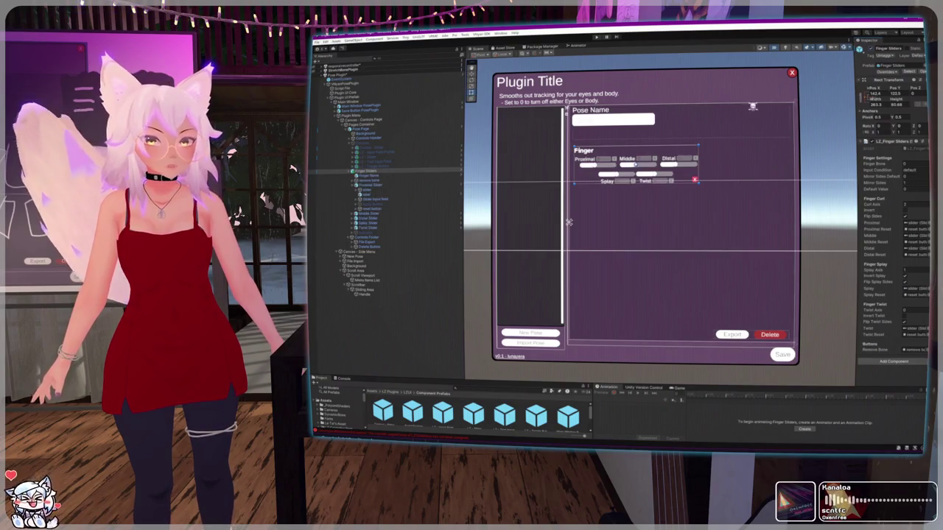
pyautogui.click(697, 181)
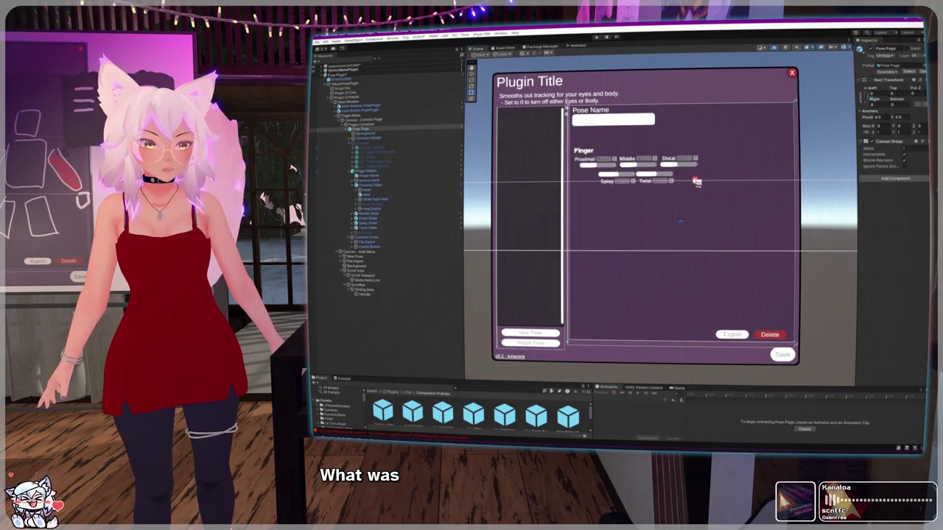
pyautogui.click(374, 184)
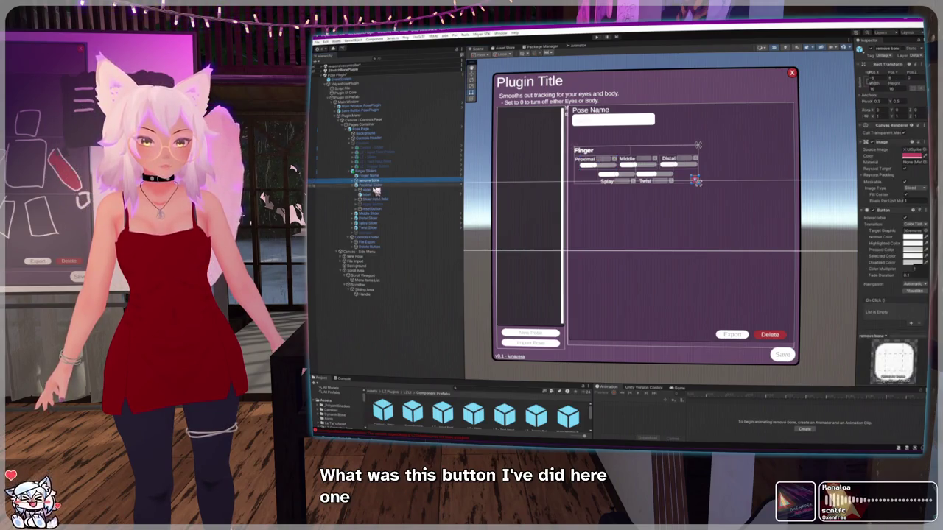
# Step: Deactivate the Proximal Slider, then the whole Finger Sliders group, with Alt+Shift+A
pyautogui.click(371, 184)
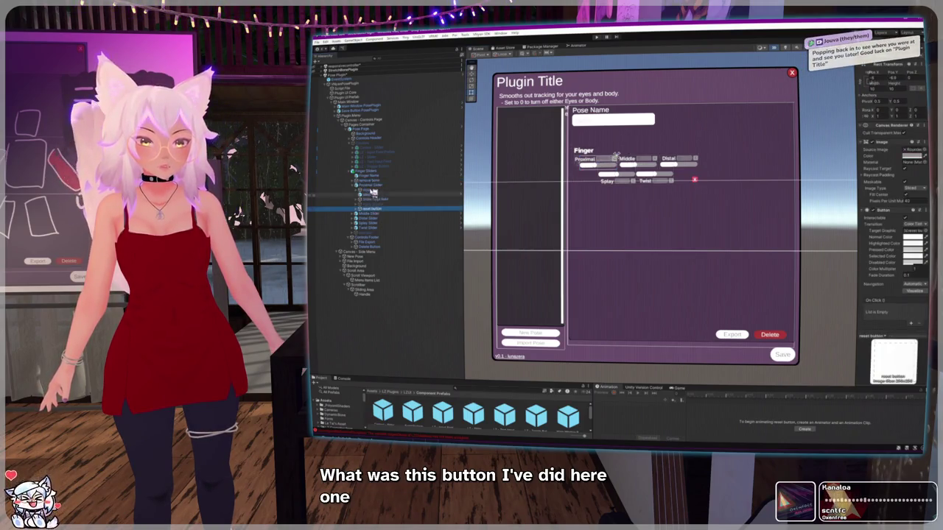
pyautogui.hotkey('alt', 'shift', 'a')
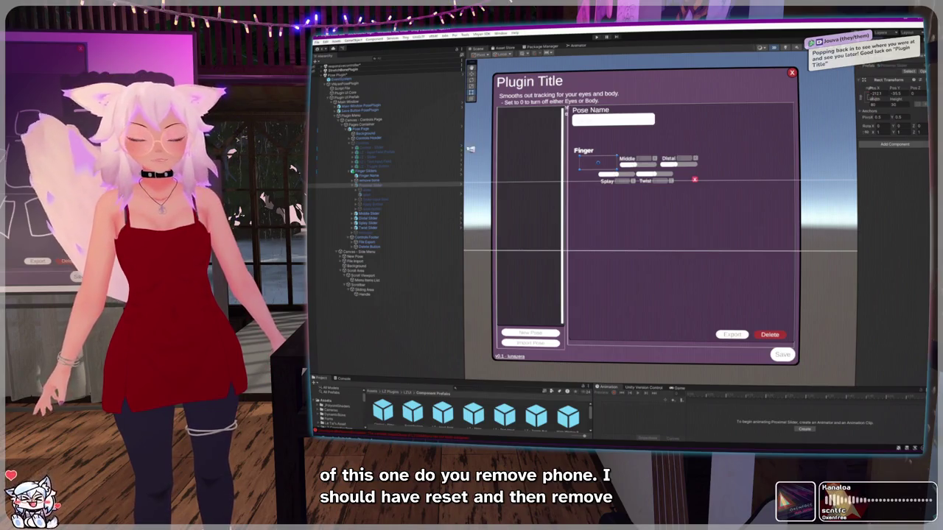
pyautogui.click(366, 171)
pyautogui.hotkey('alt', 'shift', 'a')
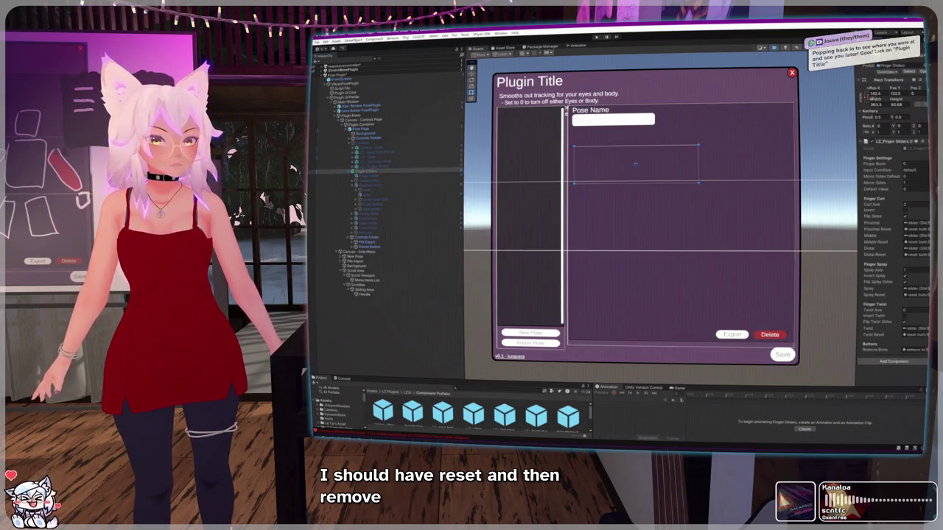
pyautogui.click(382, 157)
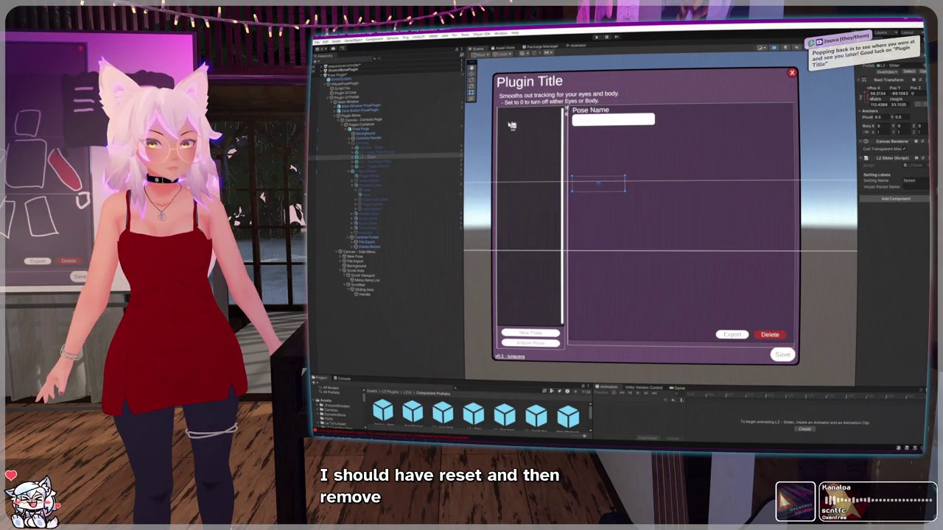
# Step: Activate the Controls group and zoom in on the LZ - Slider in the Scene view
pyautogui.click(416, 143)
pyautogui.hotkey('ctrl', 'z')
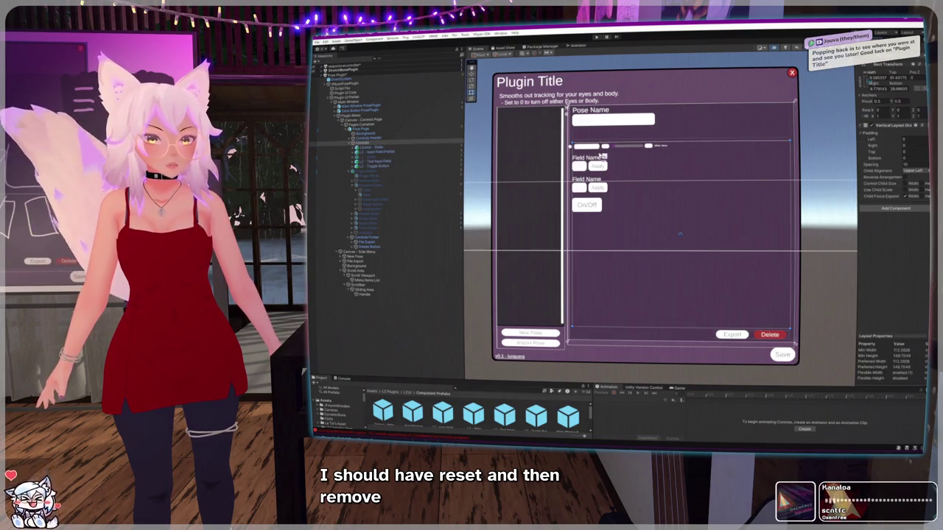
pyautogui.click(389, 158)
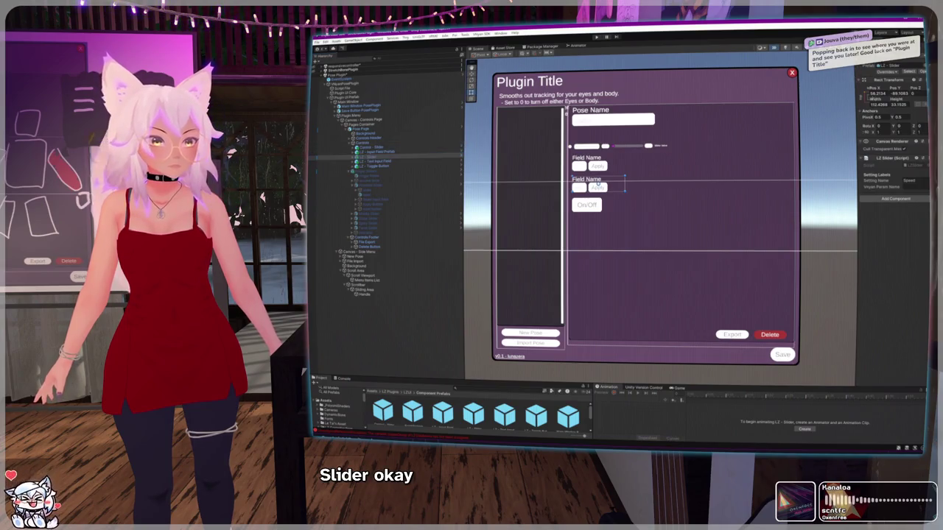
pyautogui.scroll(4, 610, 193)
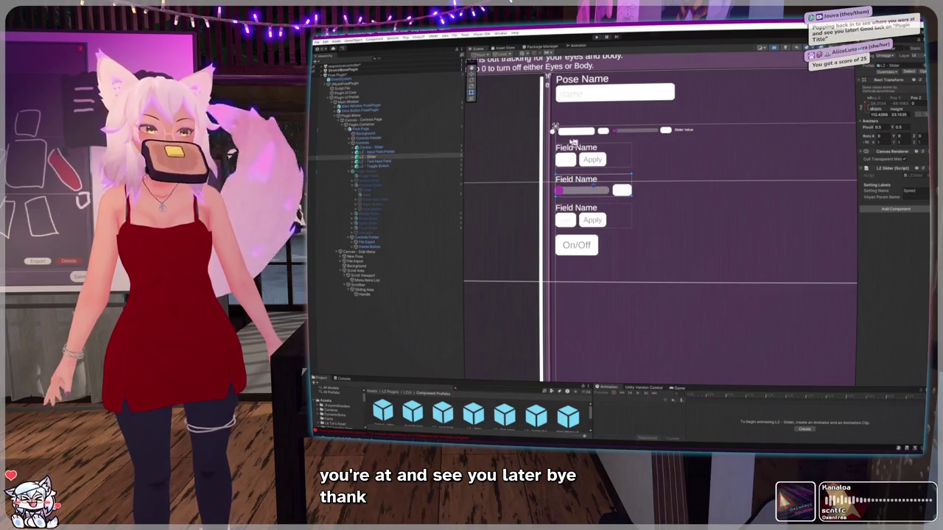
pyautogui.scroll(-3, 480, 168)
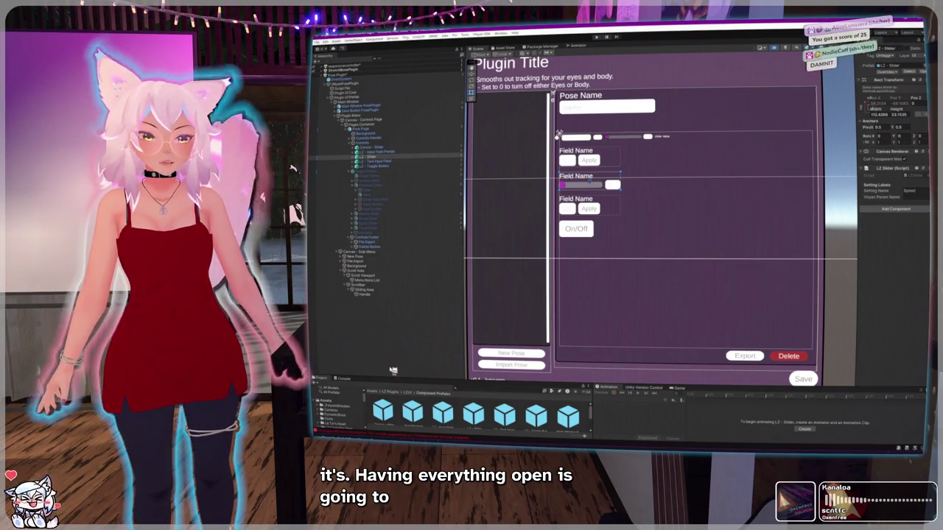
# Step: Reposition the LZ - Slider object within the Hierarchy
pyautogui.moveTo(362, 156); pyautogui.dragTo(358, 151)
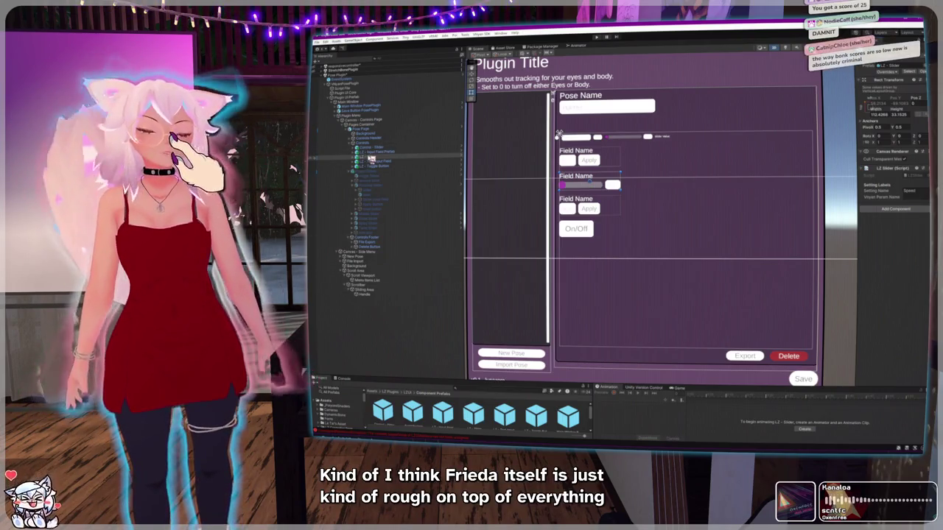
pyautogui.moveTo(369, 156); pyautogui.dragTo(363, 126)
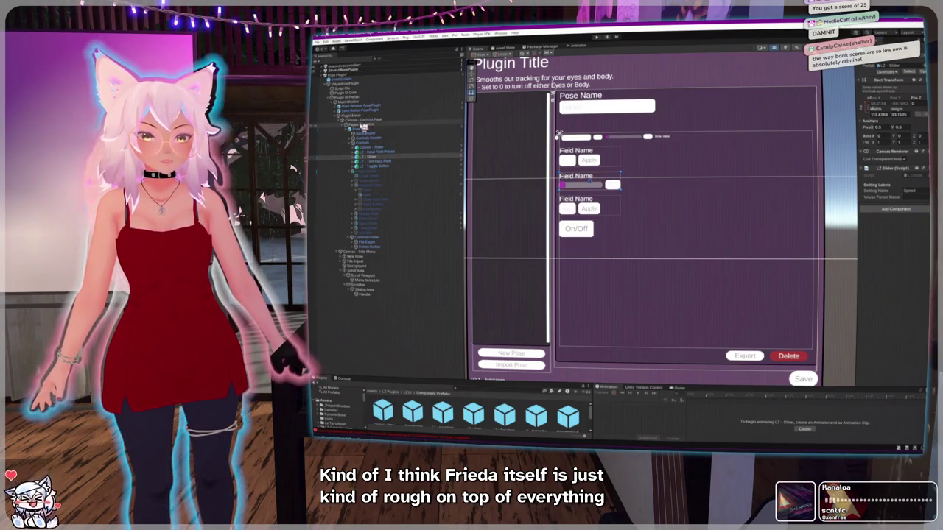
pyautogui.scroll(3, 588, 183)
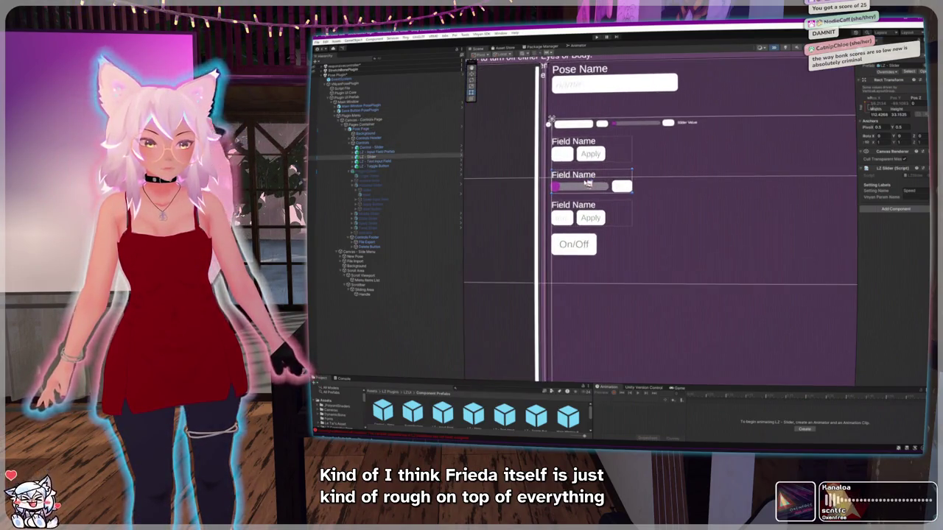
pyautogui.scroll(-3, 587, 181)
pyautogui.click(545, 136)
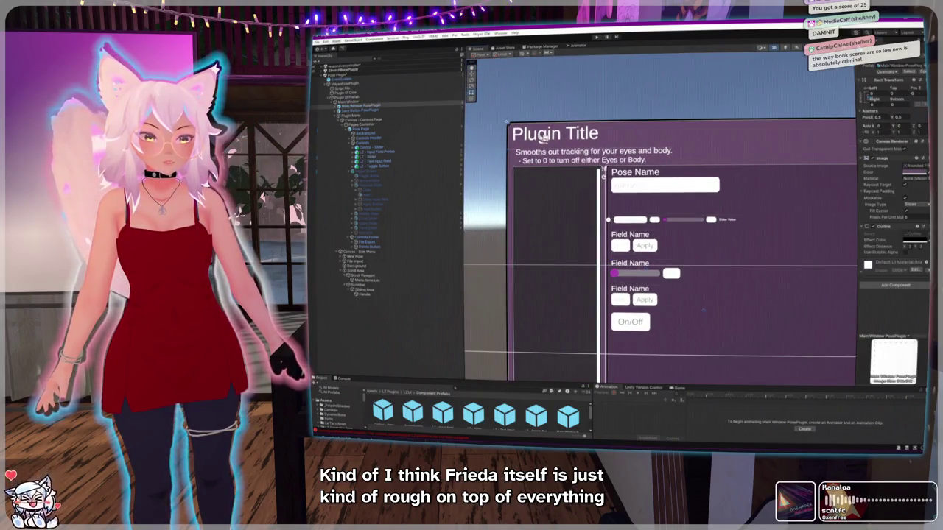
# Step: Replace the 'Plugin Title' placeholder heading with 'Pose Plugin'
pyautogui.press('Right')
pyautogui.press('Down')
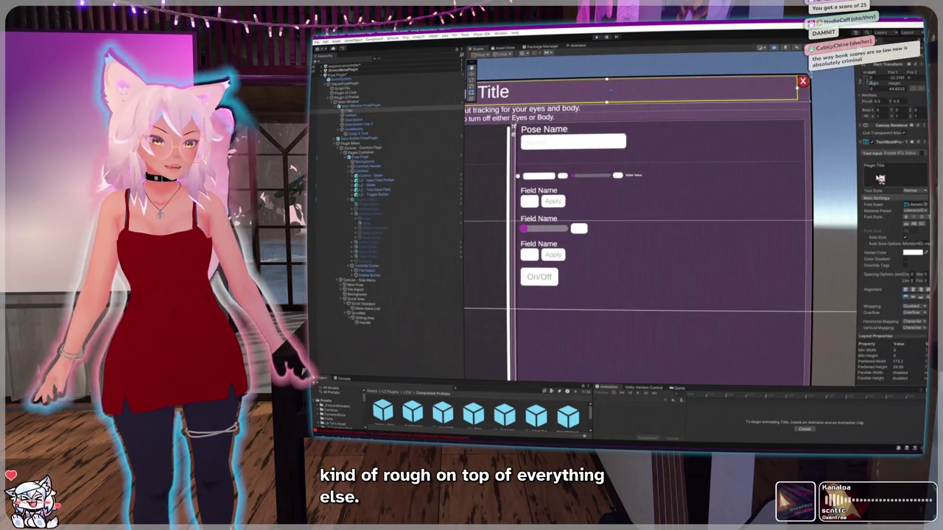
pyautogui.hotkey('ctrl', 'a')
pyautogui.write('Pose Plu')
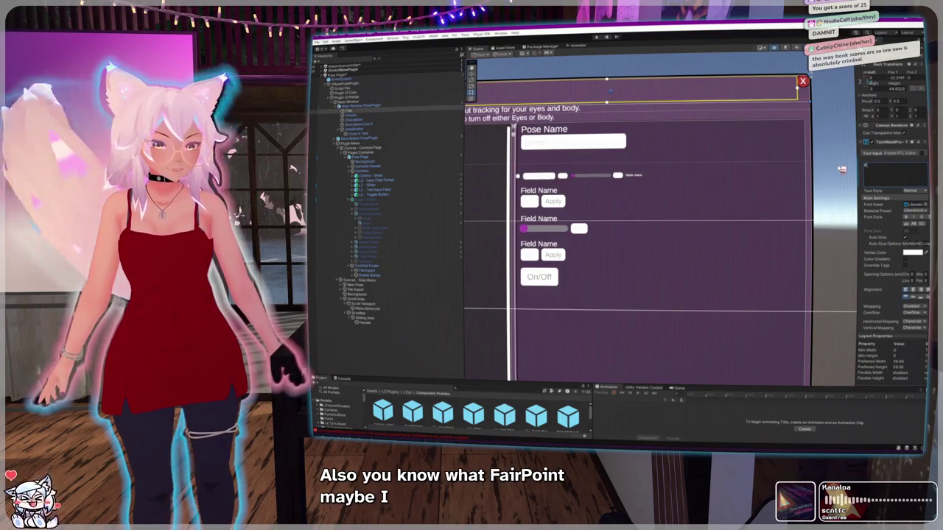
pyautogui.write('gin')
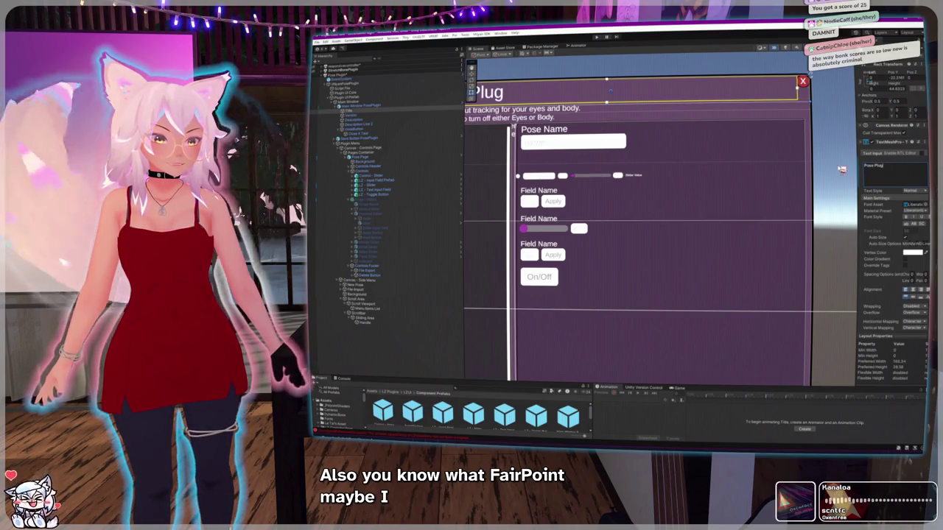
pyautogui.press('Left')
pyautogui.scroll(-3, 524, 66)
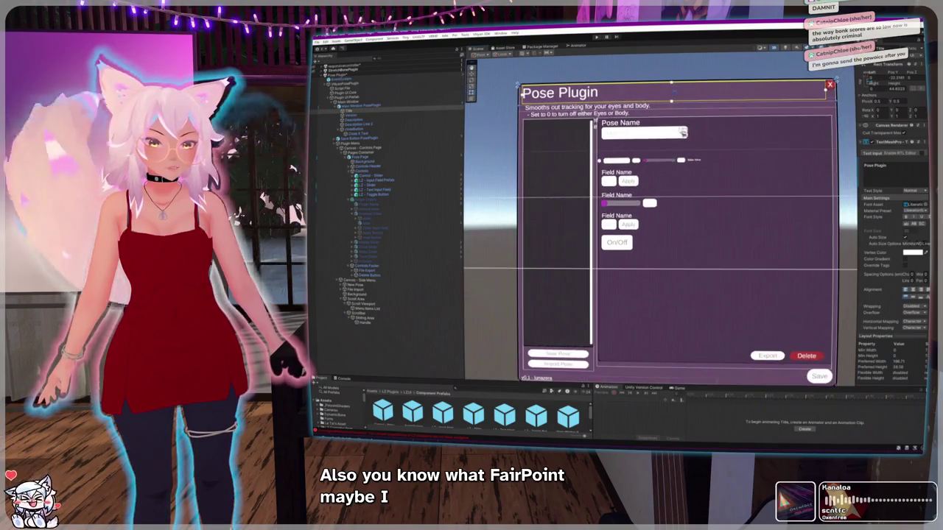
pyautogui.click(374, 189)
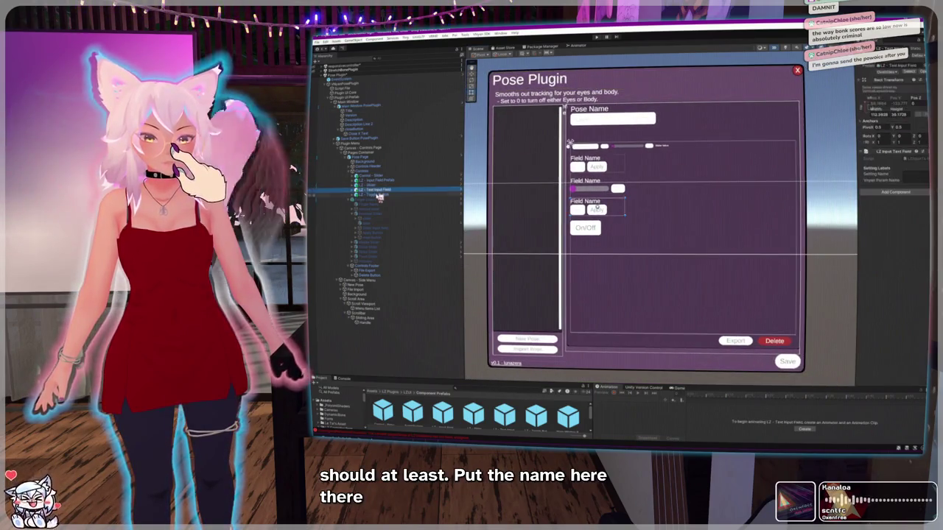
# Step: Multi-select the extra example controls and deactivate them, leaving only the slider
pyautogui.keyDown('ctrl'); pyautogui.click(379, 181); pyautogui.keyUp('ctrl')
pyautogui.keyDown('ctrl'); pyautogui.click(374, 176); pyautogui.keyUp('ctrl')
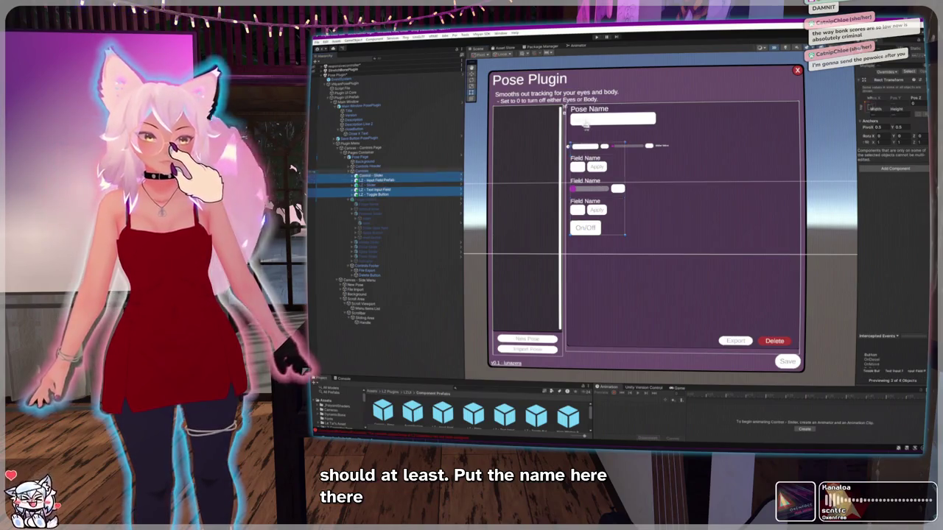
pyautogui.hotkey('alt', 'shift', 'a')
pyautogui.scroll(3, 610, 162)
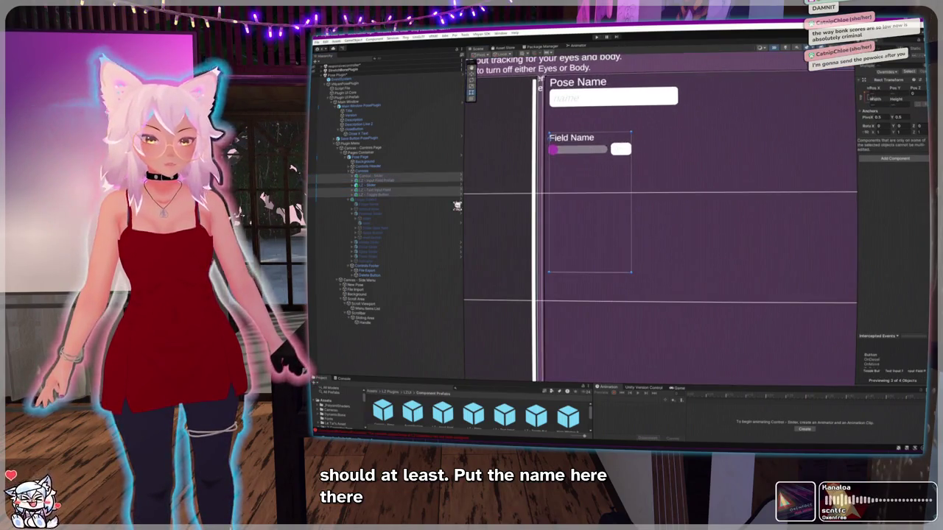
pyautogui.click(367, 185)
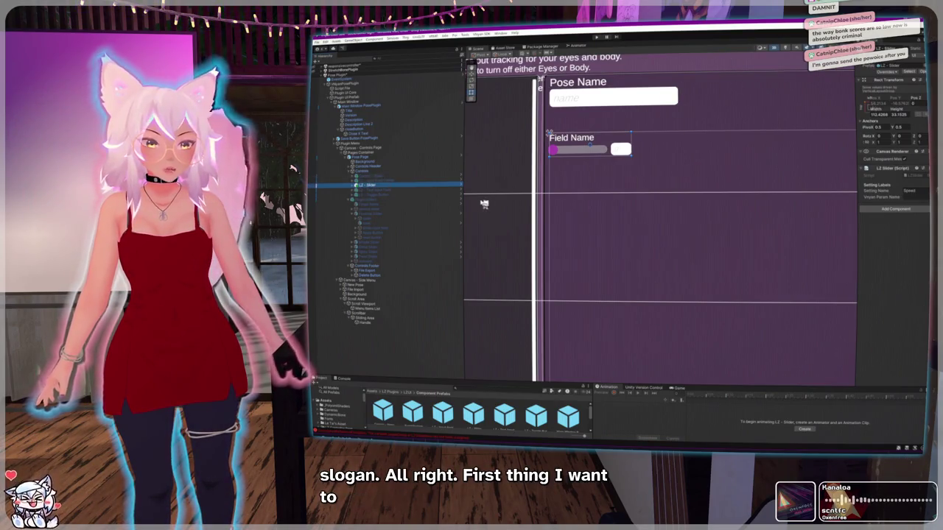
# Step: Widen the Scene view and Inspector panels, briefly opening the slider prefab in isolation
pyautogui.moveTo(468, 190); pyautogui.dragTo(401, 185)
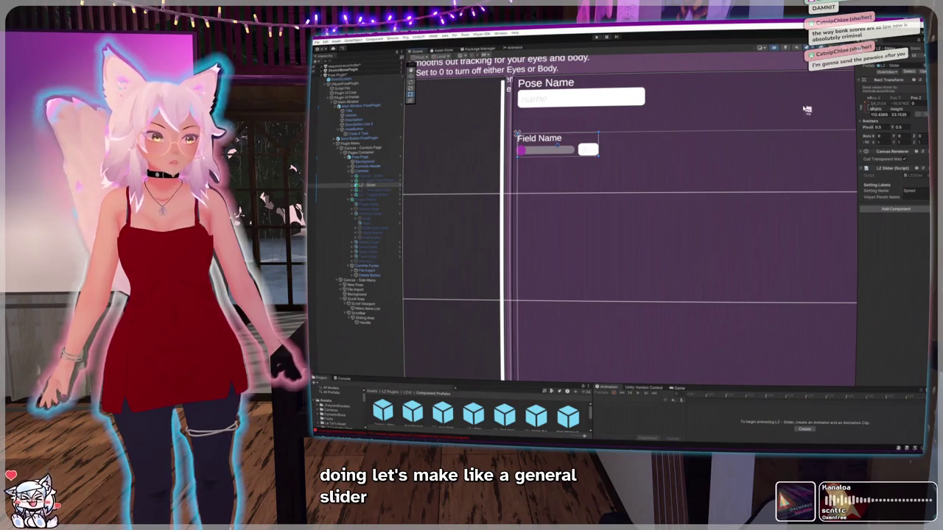
pyautogui.moveTo(857, 70); pyautogui.dragTo(814, 70)
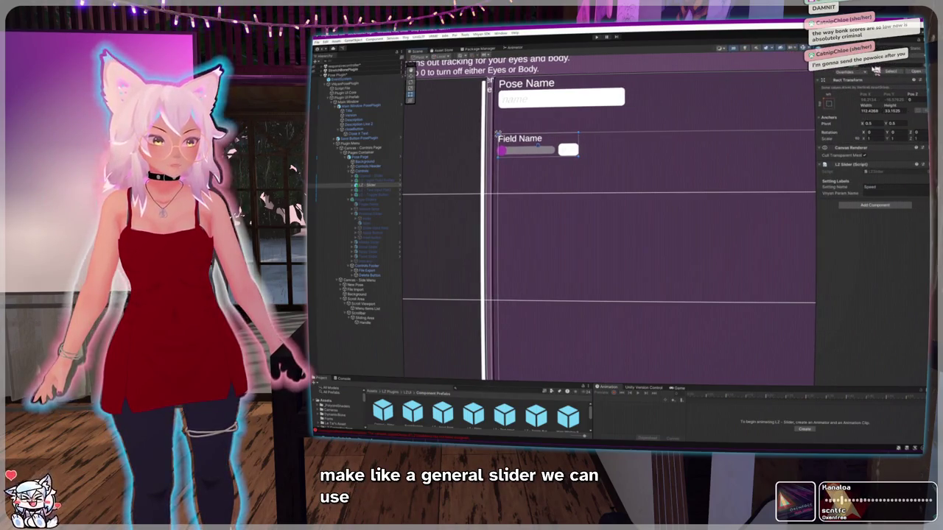
pyautogui.click(875, 70)
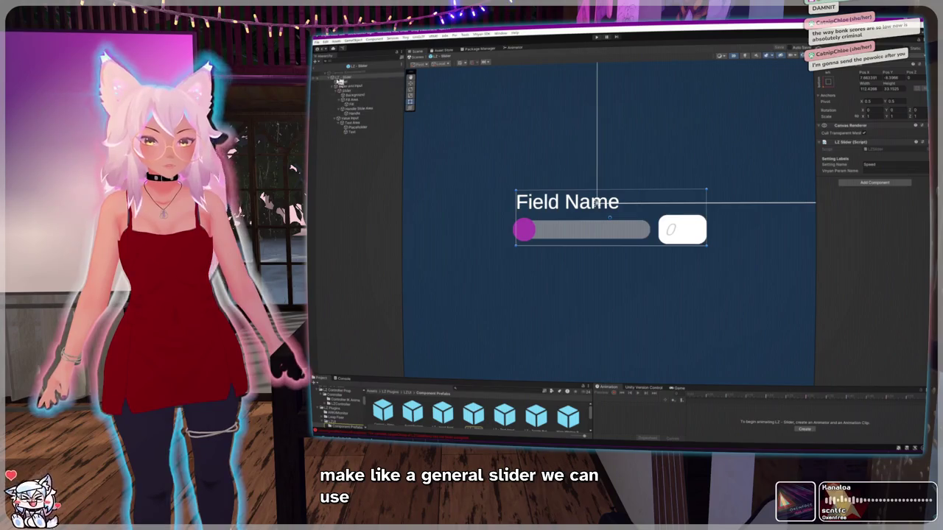
pyautogui.click(322, 67)
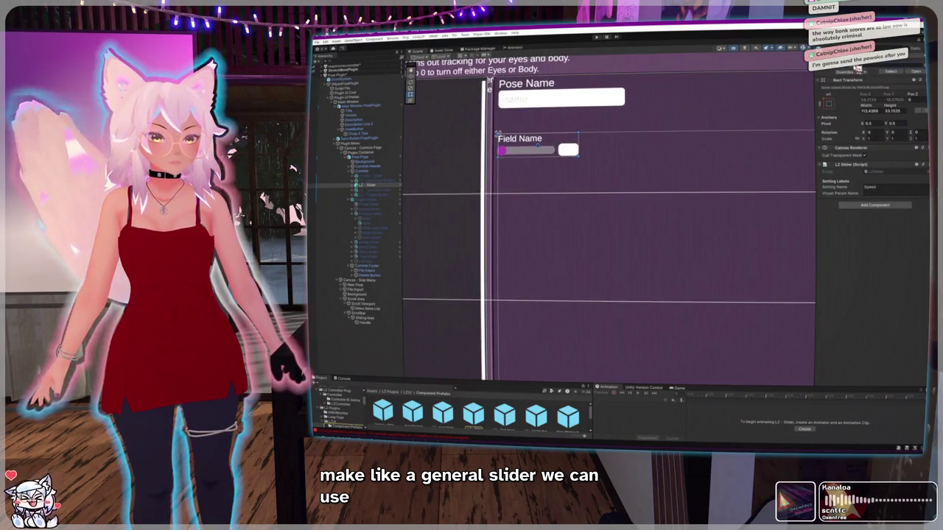
# Step: Enlarge the Project window and select the LZ - Slider prefab asset to inspect it
pyautogui.moveTo(557, 385); pyautogui.dragTo(557, 339)
pyautogui.scroll(-2, 575, 224)
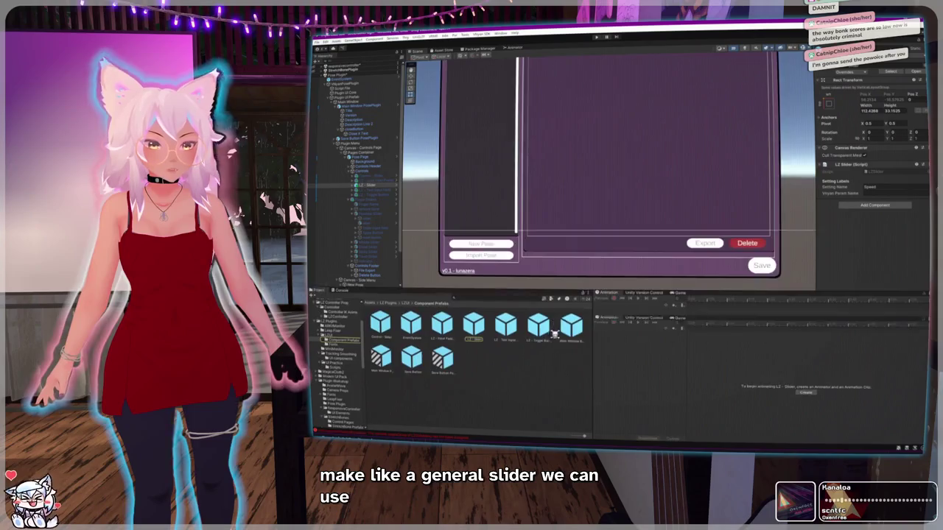
pyautogui.scroll(-3, 575, 224)
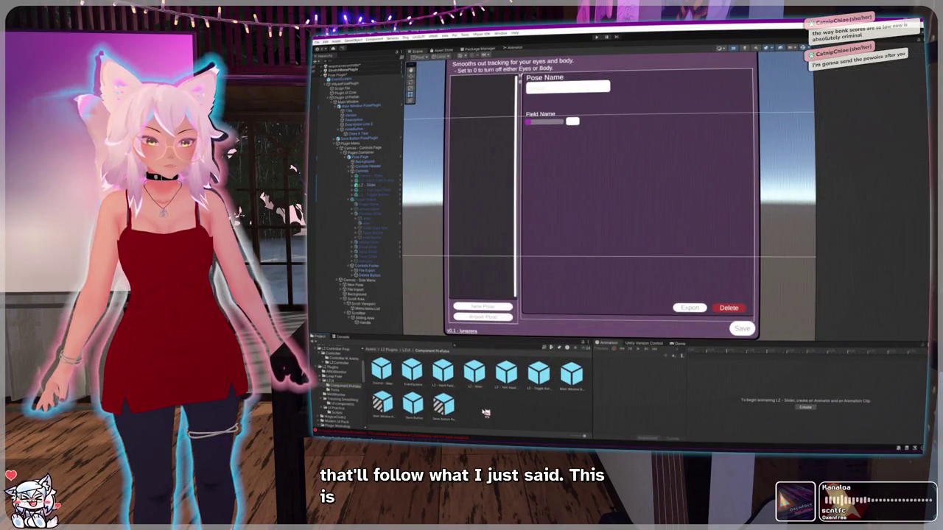
pyautogui.click(477, 374)
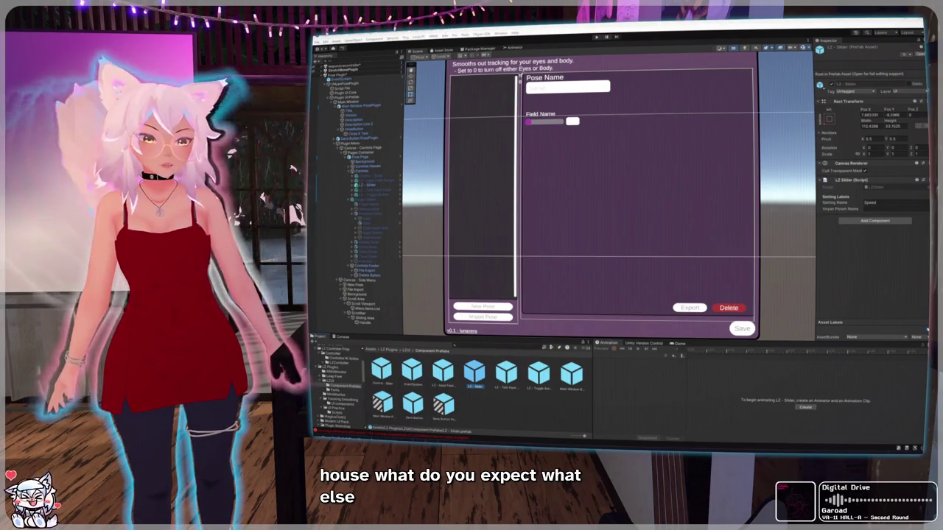
pyautogui.click(477, 379)
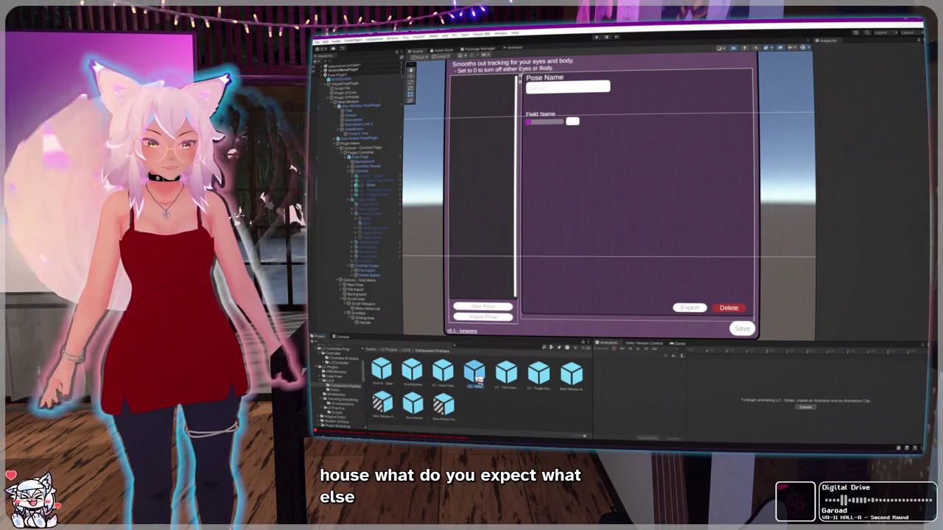
pyautogui.click(477, 379)
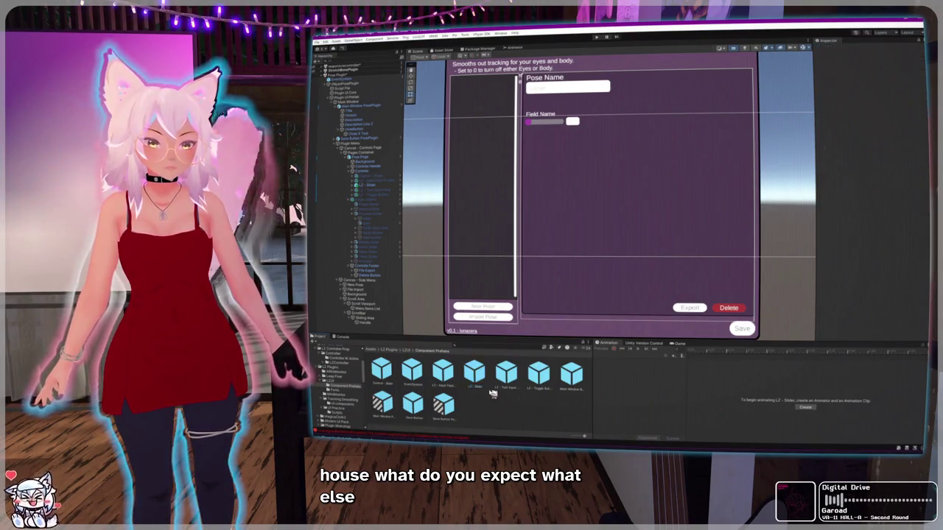
pyautogui.click(368, 185)
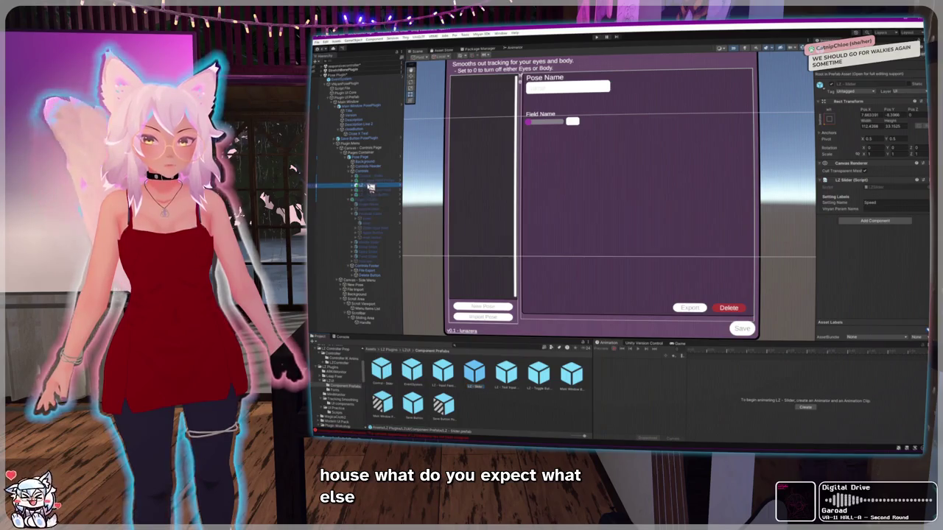
# Step: Unpack the LZ - Slider prefab instance and expand its Slider, Fill and Handle children
pyautogui.rightClick(377, 185)
pyautogui.moveTo(423, 268)
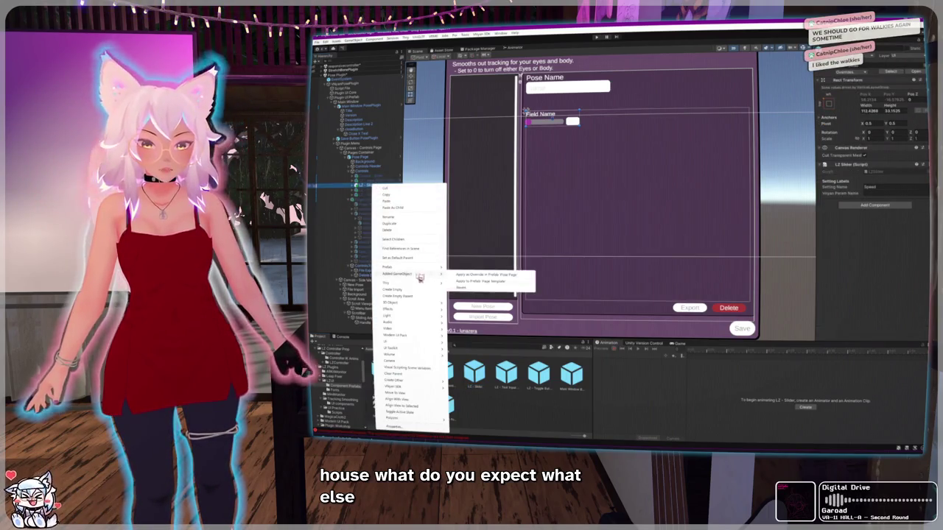
pyautogui.click(473, 318)
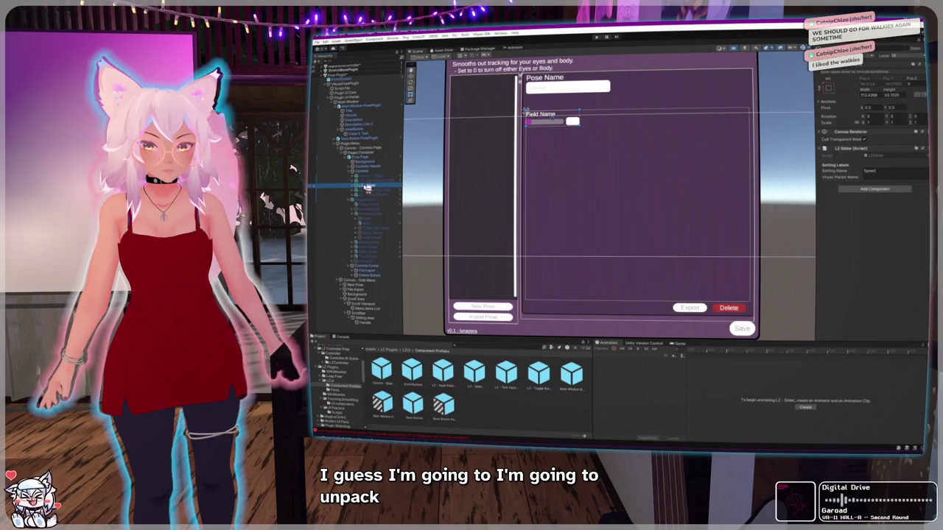
pyautogui.click(357, 187)
pyautogui.click(360, 194)
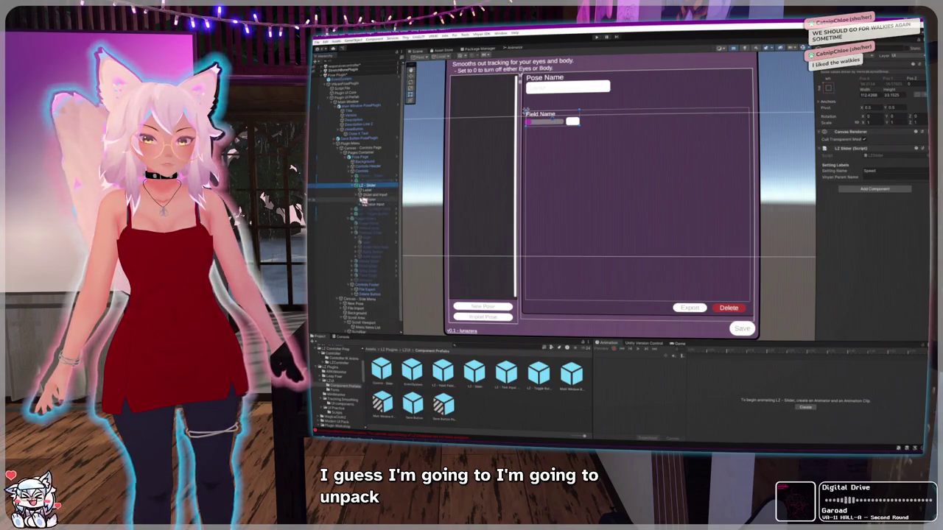
pyautogui.click(360, 199)
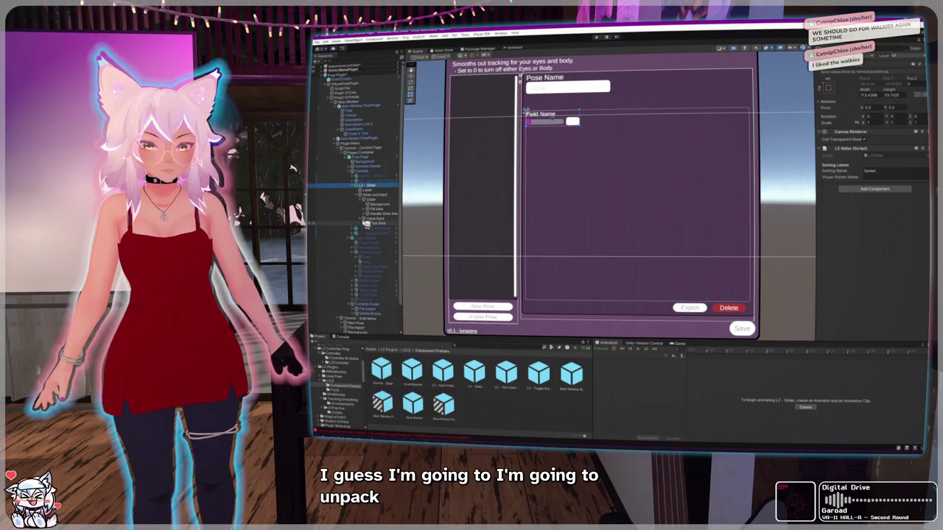
pyautogui.click(367, 209)
pyautogui.click(366, 219)
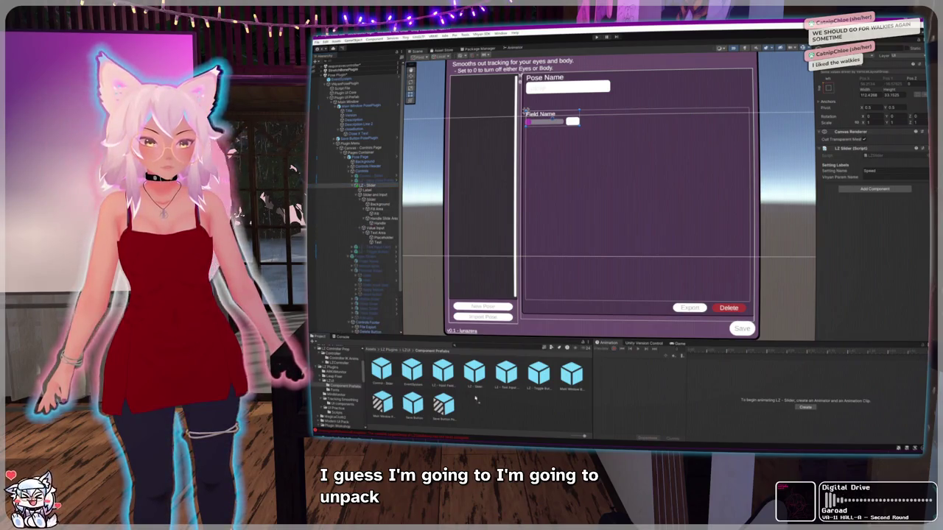
# Step: Save it as the LZ - Bone Slider prefab, delete the old slider, and place the new one in Controls
pyautogui.click(509, 383)
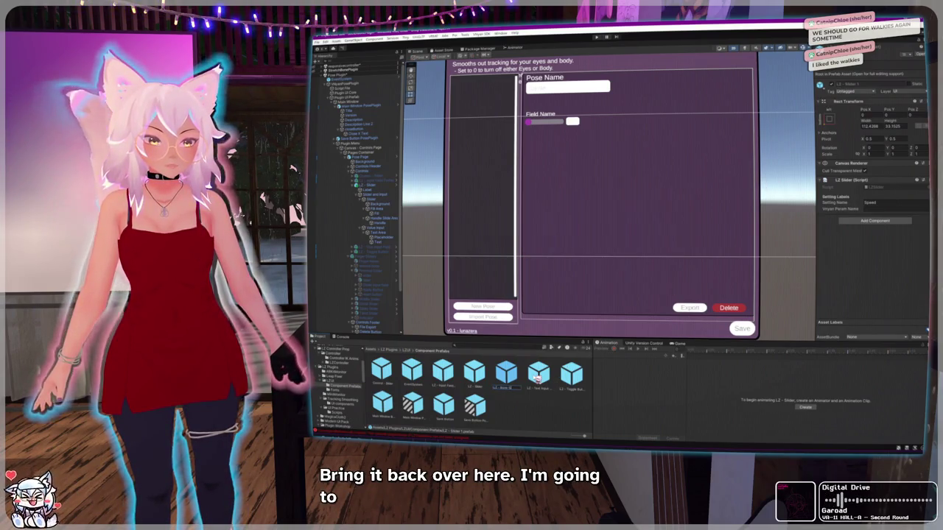
pyautogui.moveTo(443, 372); pyautogui.dragTo(531, 357)
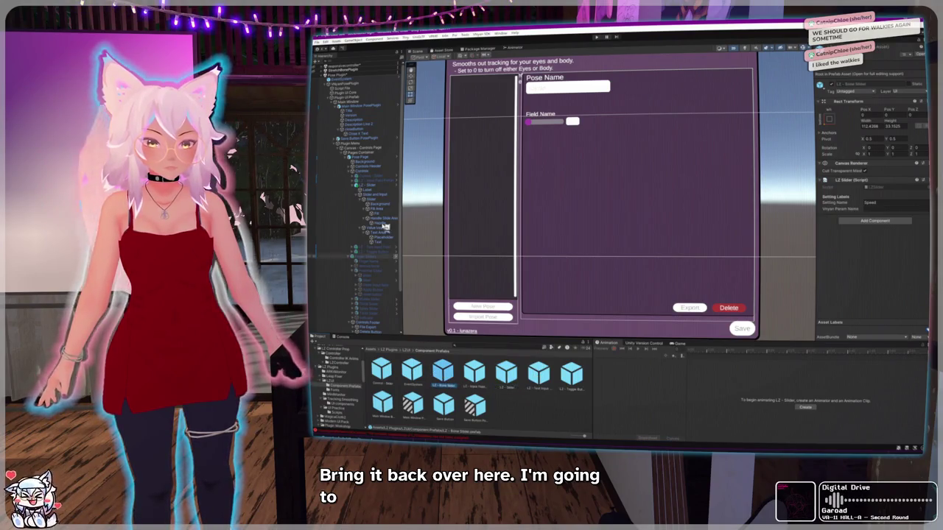
pyautogui.click(370, 188)
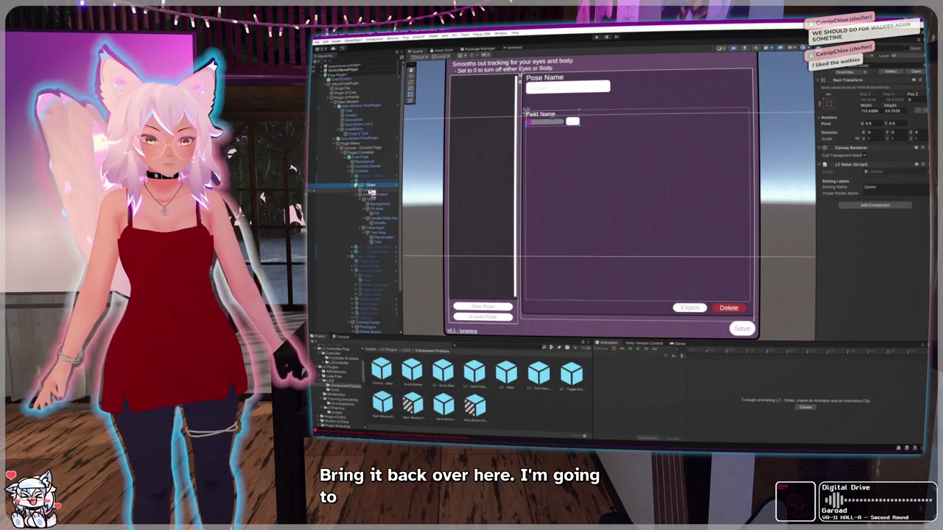
pyautogui.press('Delete')
pyautogui.moveTo(472, 362)
pyautogui.mouseDown()
pyautogui.moveTo(442, 372)
pyautogui.moveTo(363, 174)
pyautogui.mouseUp()
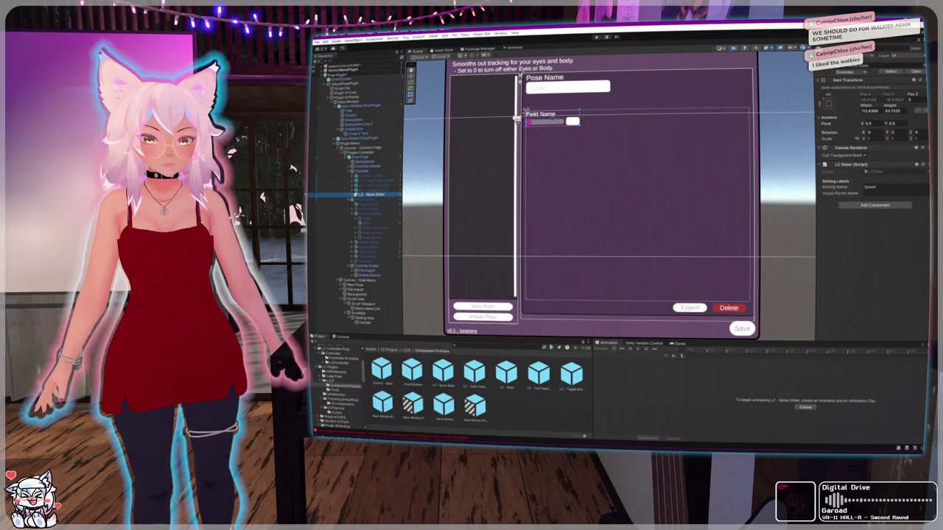
pyautogui.scroll(5, 594, 130)
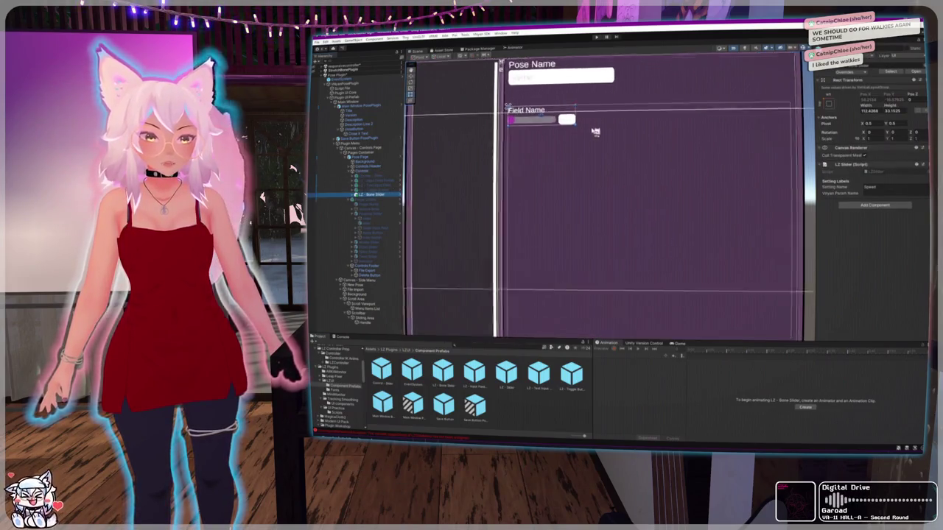
# Step: Expand the LZ - Bone Slider and inspect its Slider and Input parts
pyautogui.click(360, 195)
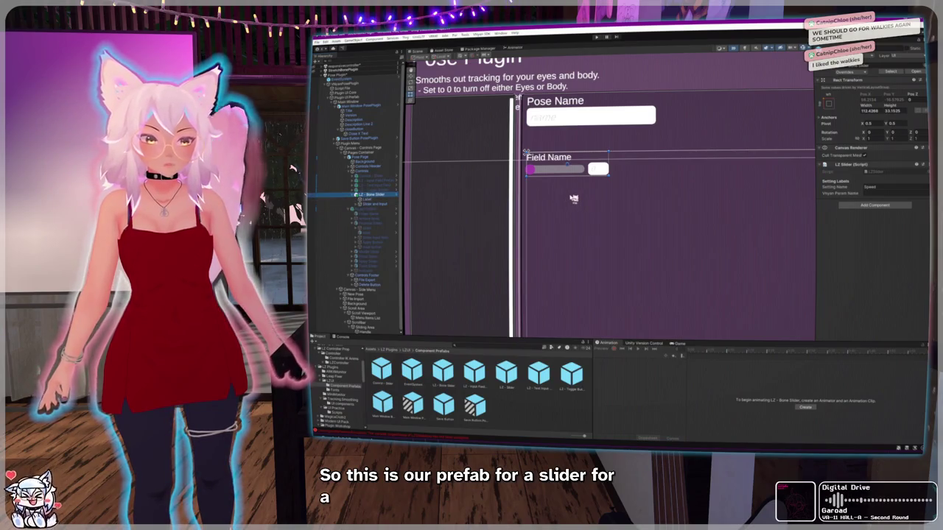
pyautogui.scroll(3, 557, 184)
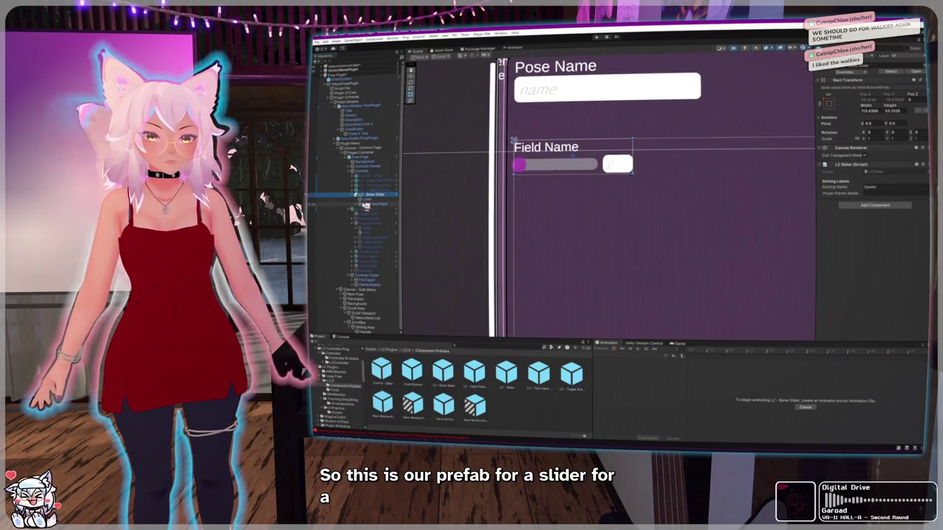
pyautogui.click(358, 205)
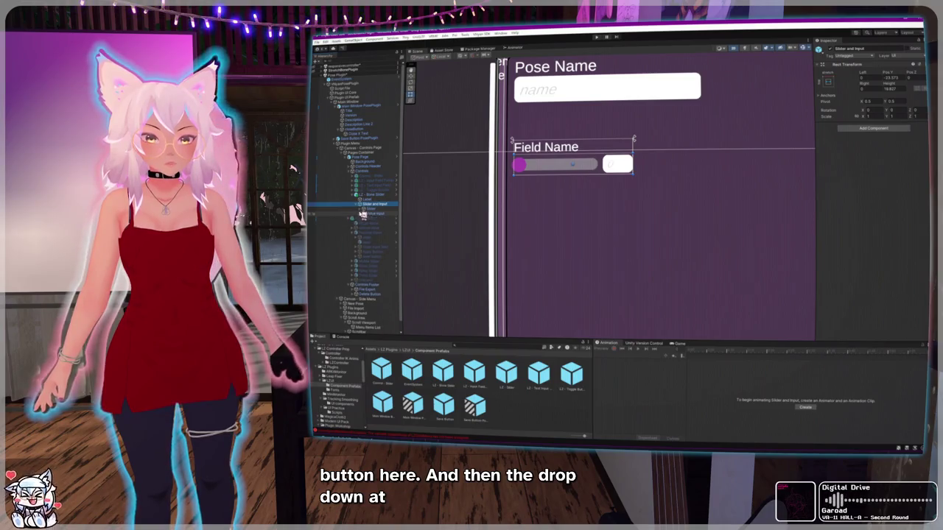
pyautogui.click(362, 210)
# Step: Inspect the Finger Sliders panel and the Middle slider's reset button and its Text label
pyautogui.click(368, 237)
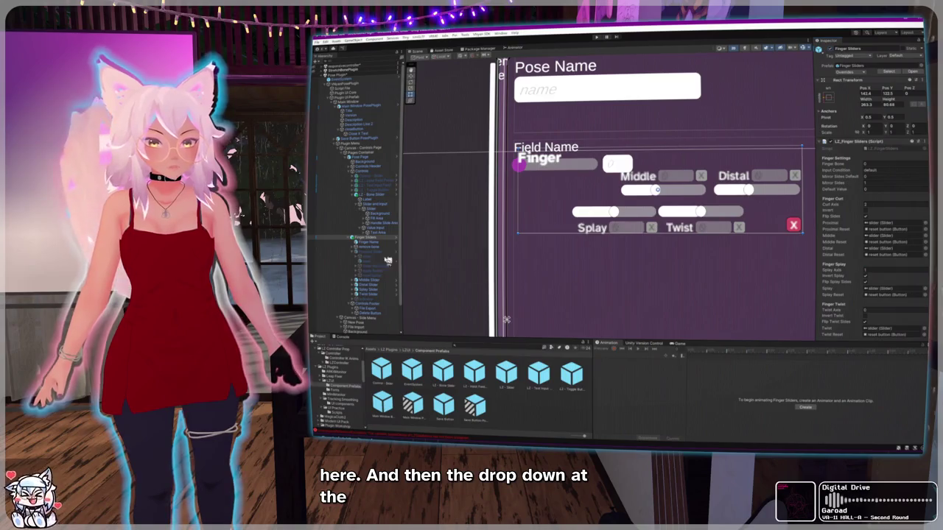
pyautogui.scroll(-3, 692, 236)
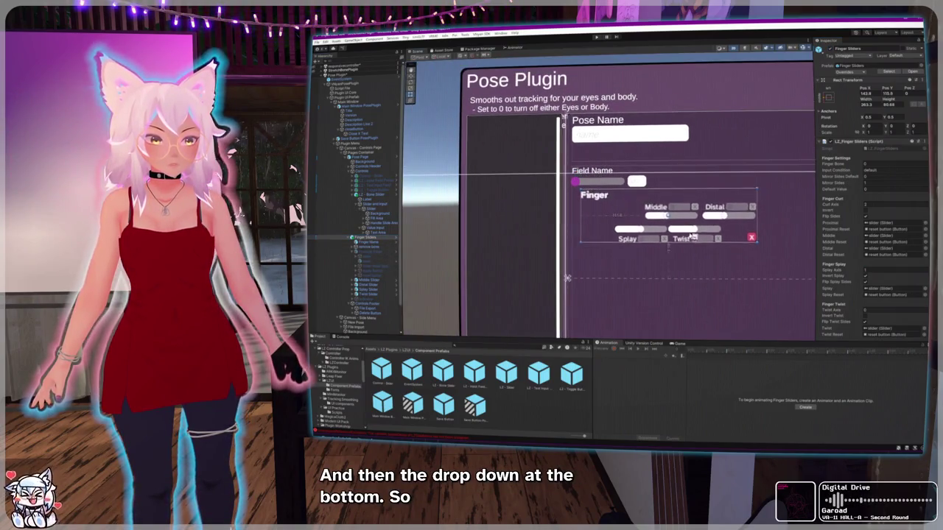
pyautogui.scroll(3, 705, 270)
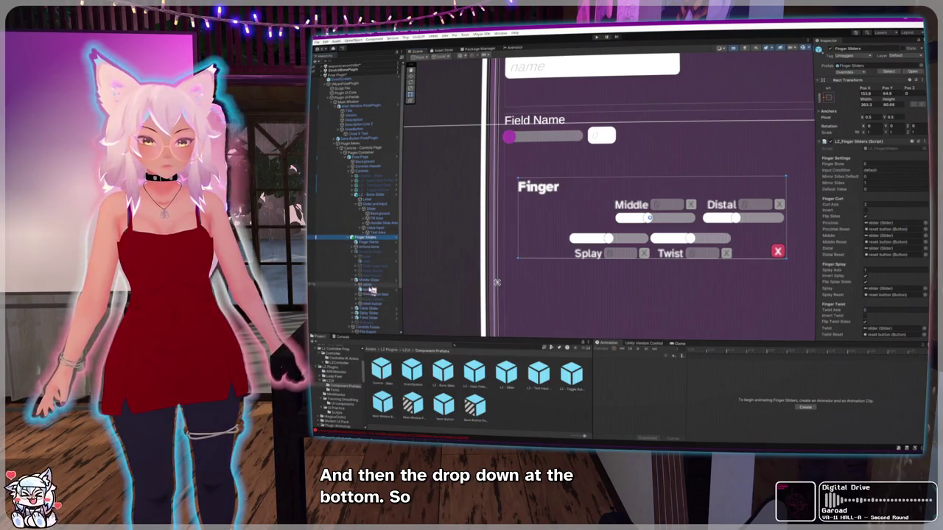
pyautogui.click(370, 303)
pyautogui.click(370, 308)
pyautogui.click(370, 303)
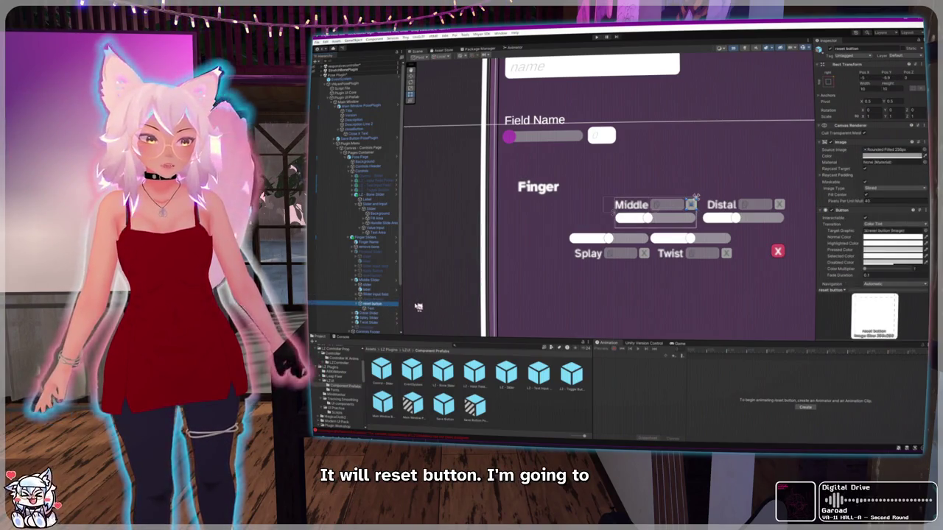
pyautogui.scroll(-3, 863, 243)
pyautogui.press('Down')
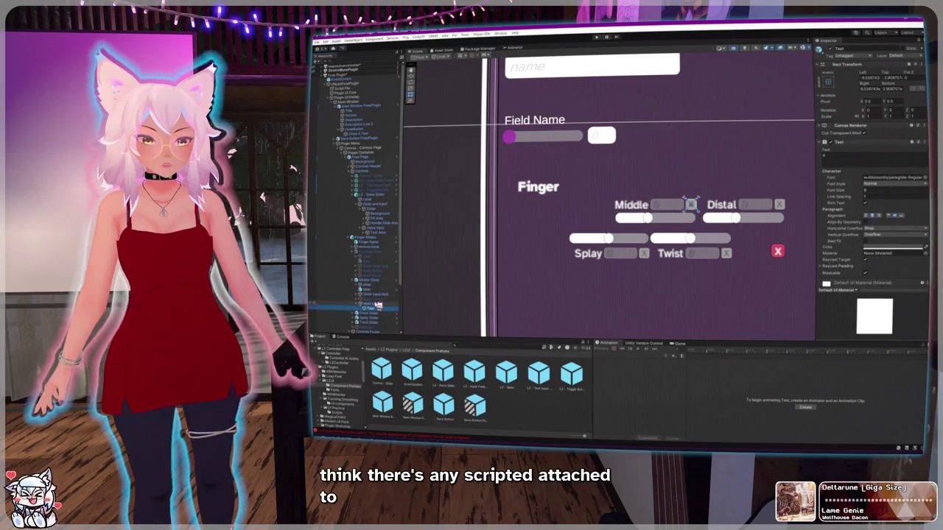
pyautogui.press('Up')
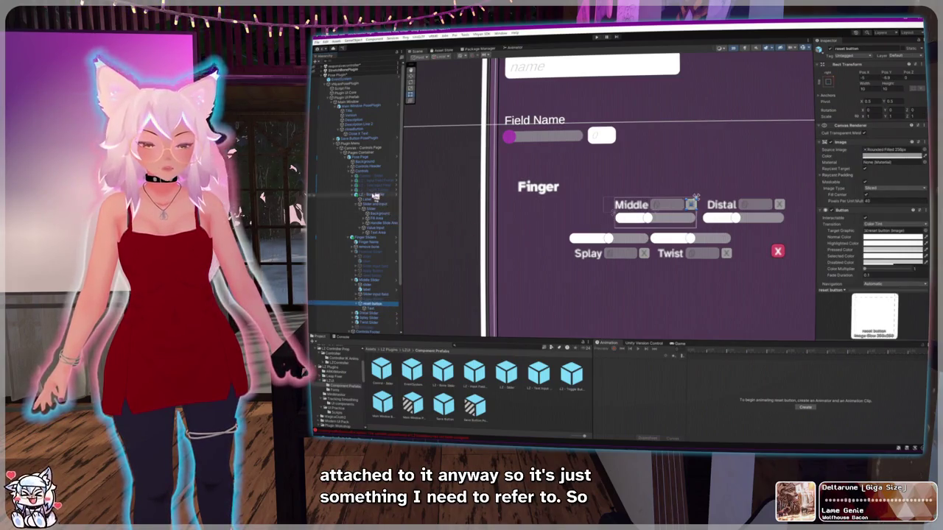
# Step: Select the bone slider's reset button and drag it just right of the Field Name value box
pyautogui.click(375, 195)
pyautogui.click(359, 204)
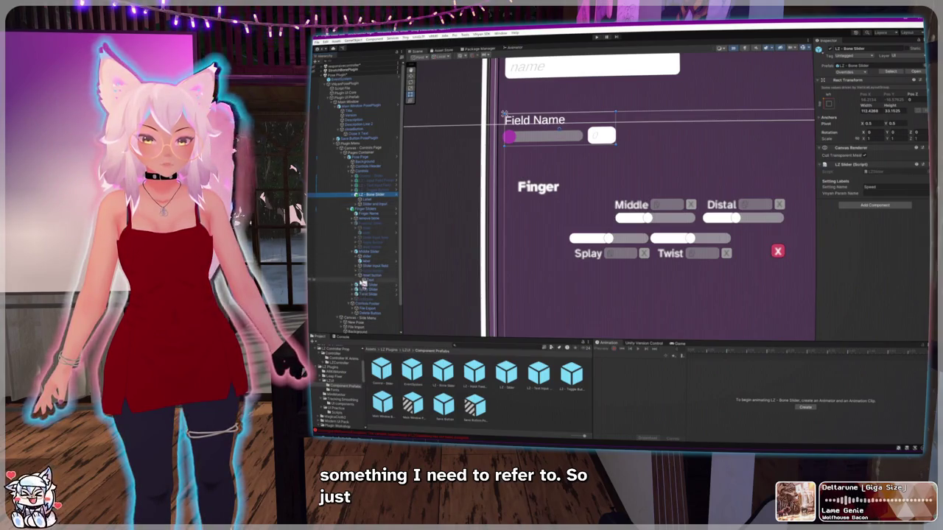
pyautogui.click(369, 210)
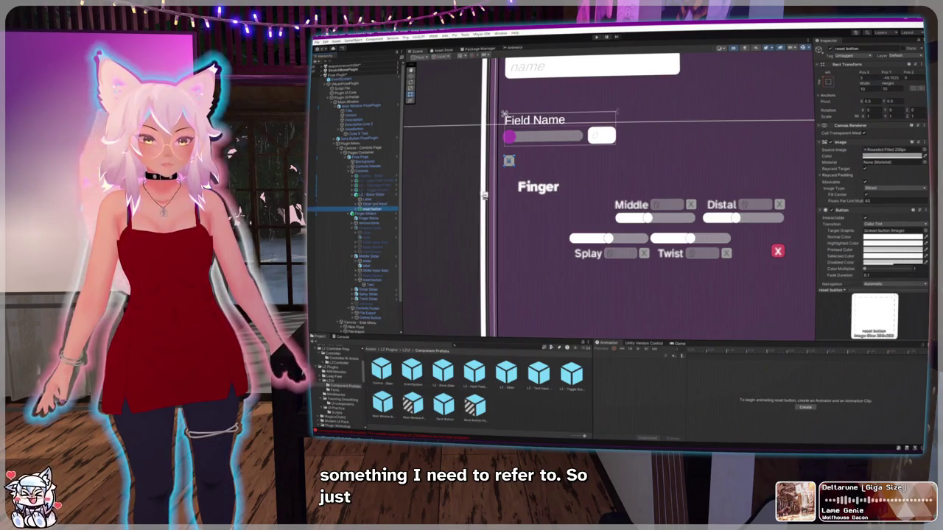
pyautogui.moveTo(508, 160); pyautogui.dragTo(514, 161)
pyautogui.moveTo(591, 178); pyautogui.dragTo(645, 155)
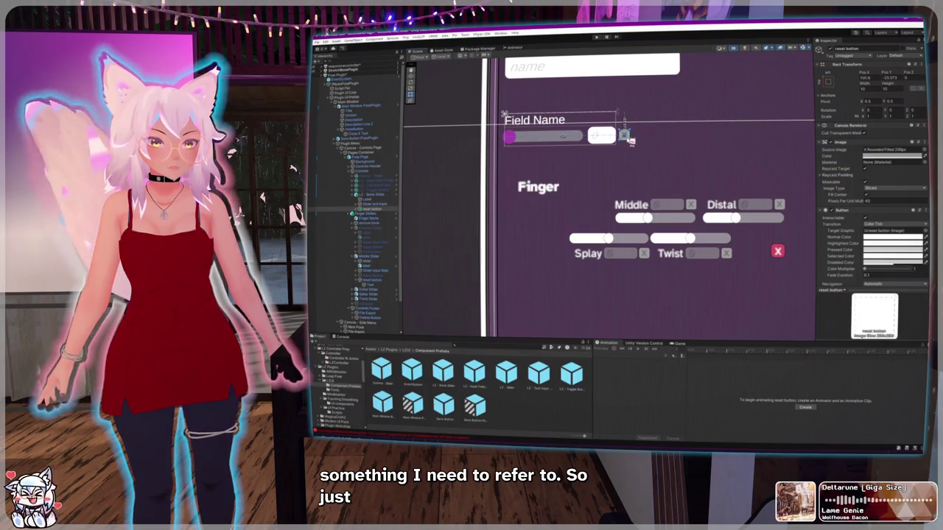
pyautogui.moveTo(625, 134); pyautogui.dragTo(612, 177)
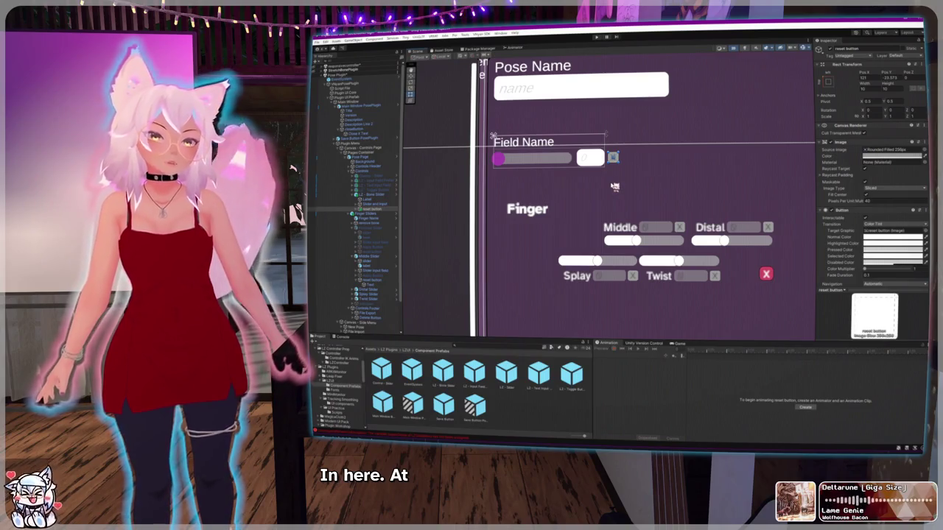
pyautogui.click(378, 204)
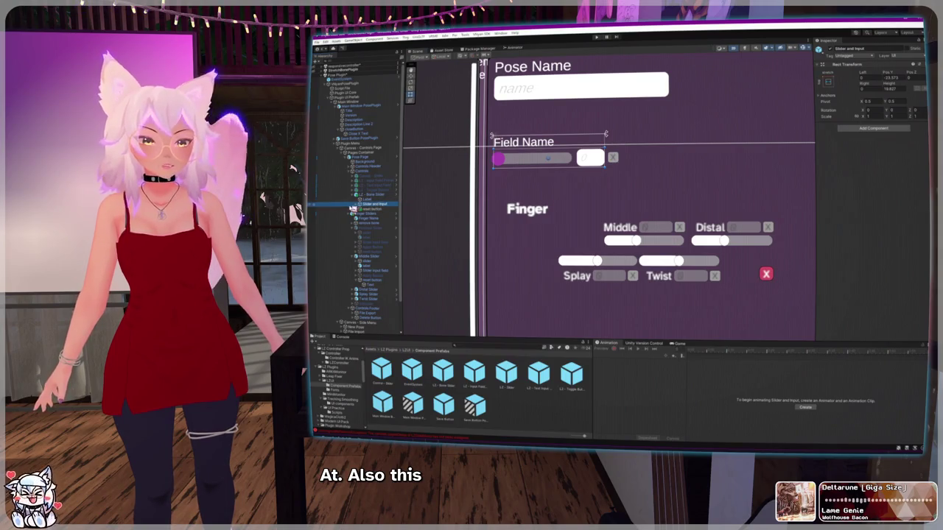
# Step: Edit the bone slider's minimum and maximum, test its range, and set its starting value to 0
pyautogui.click(356, 204)
pyautogui.click(364, 210)
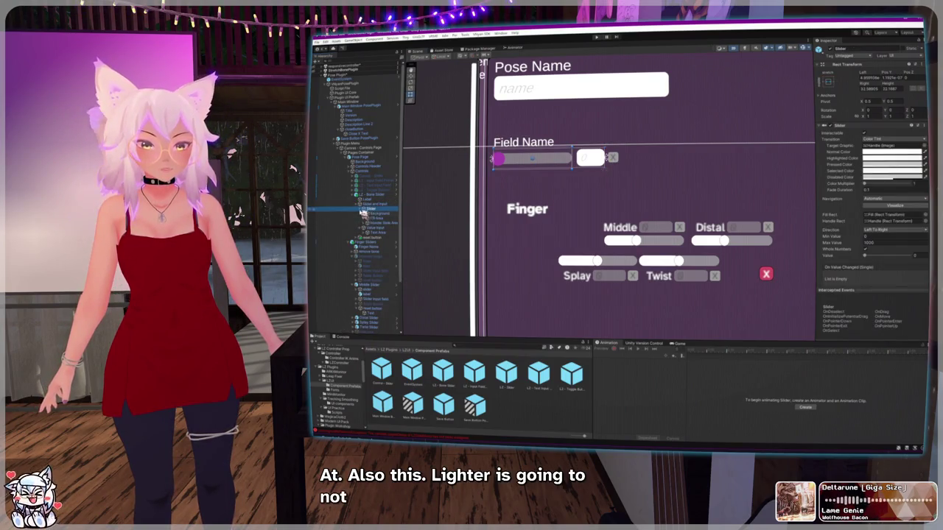
pyautogui.click(361, 210)
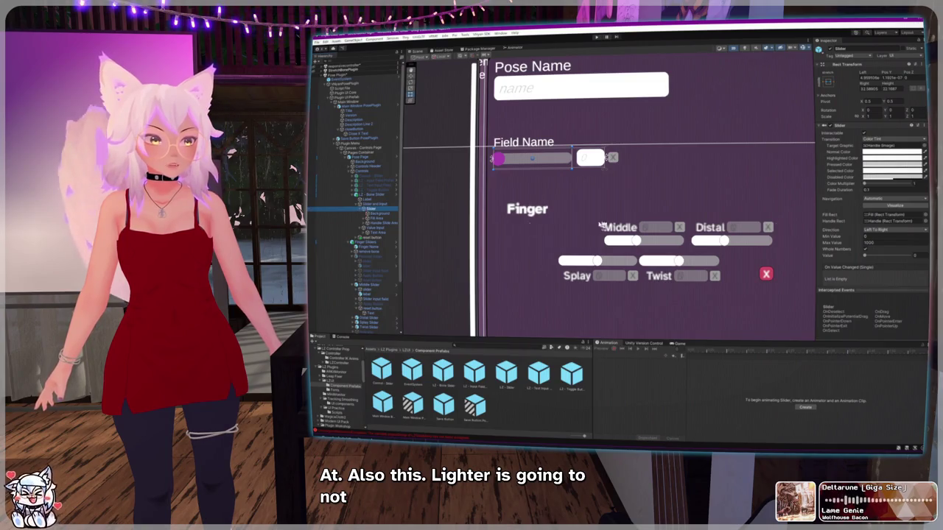
pyautogui.scroll(-1, 863, 227)
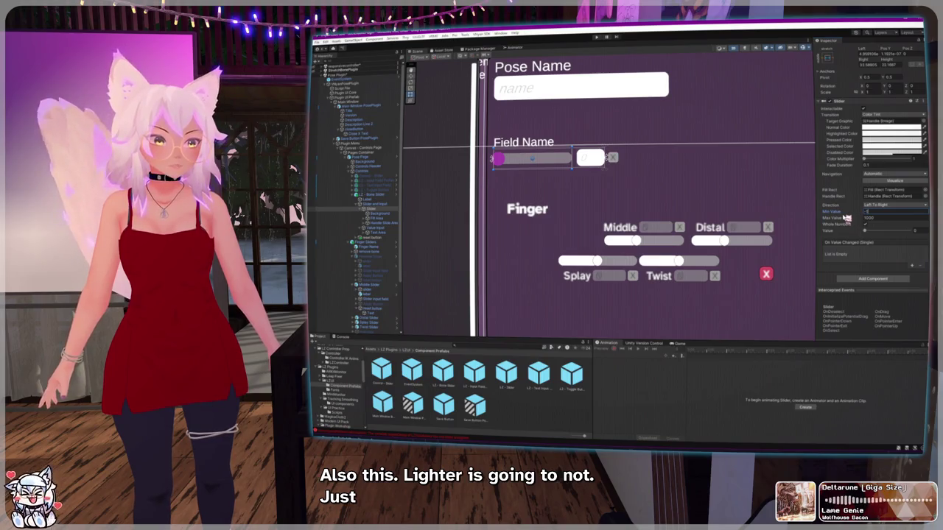
pyautogui.press('Tab')
pyautogui.write('180')
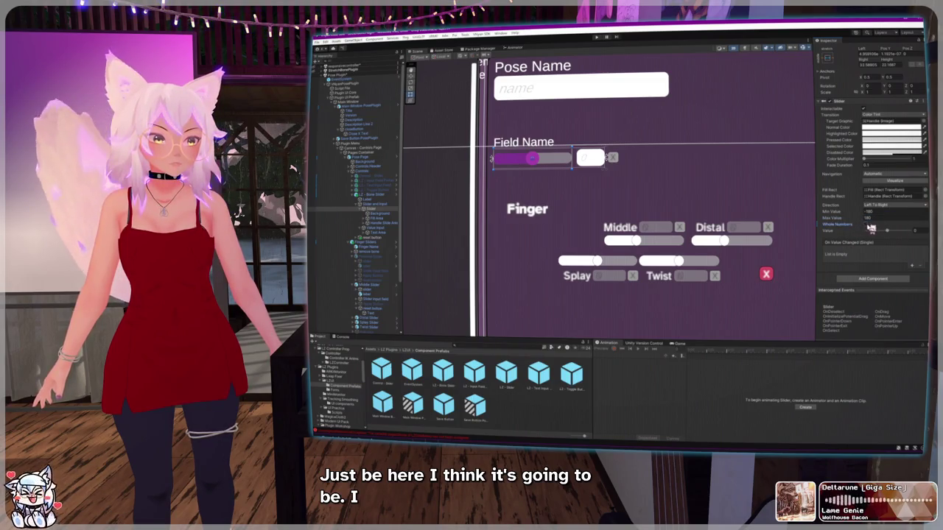
pyautogui.moveTo(884, 233)
pyautogui.mouseDown()
pyautogui.moveTo(895, 233)
pyautogui.moveTo(873, 233)
pyautogui.moveTo(907, 233)
pyautogui.moveTo(880, 234)
pyautogui.mouseUp()
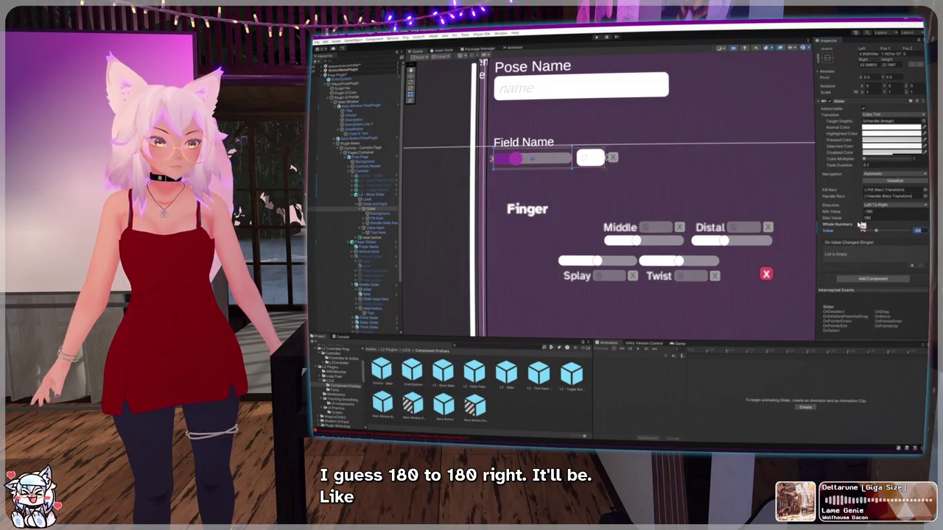
pyautogui.write('0')
pyautogui.press('Return')
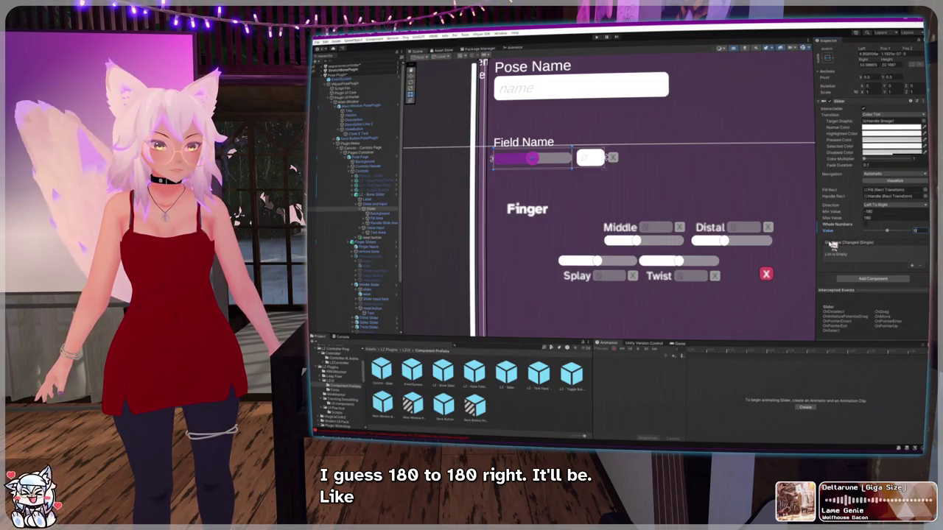
# Step: Inspect the Middle and Distal finger sliders, finding Distal uses a -60 to 100 range
pyautogui.click(642, 241)
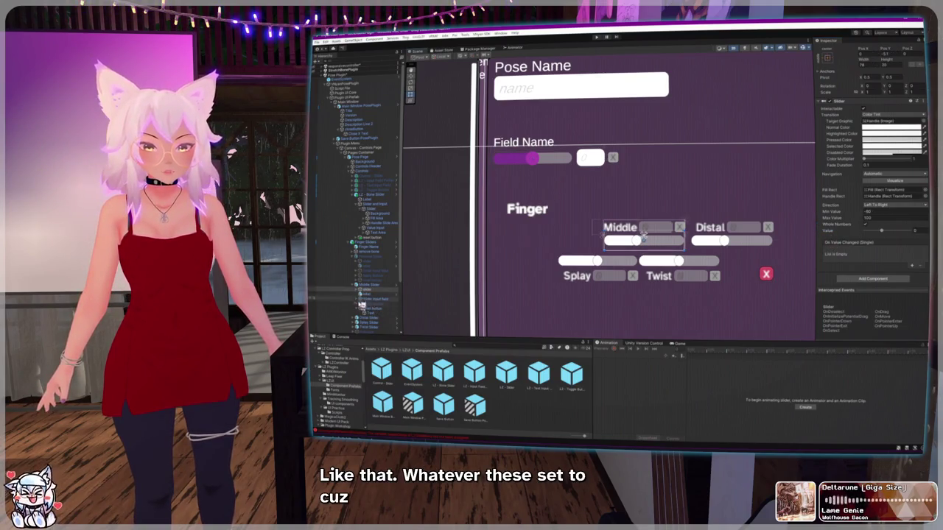
pyautogui.click(362, 301)
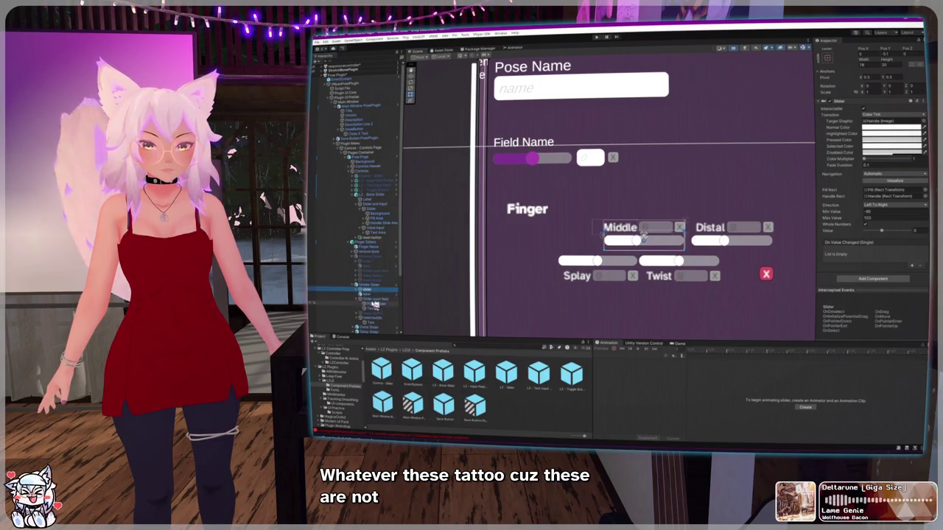
pyautogui.click(371, 299)
pyautogui.scroll(5, 856, 249)
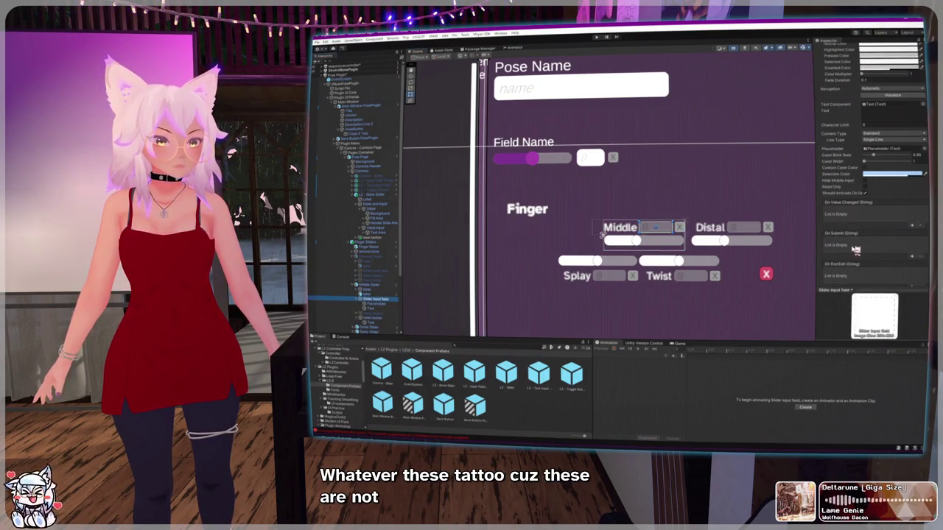
pyautogui.scroll(1, 855, 249)
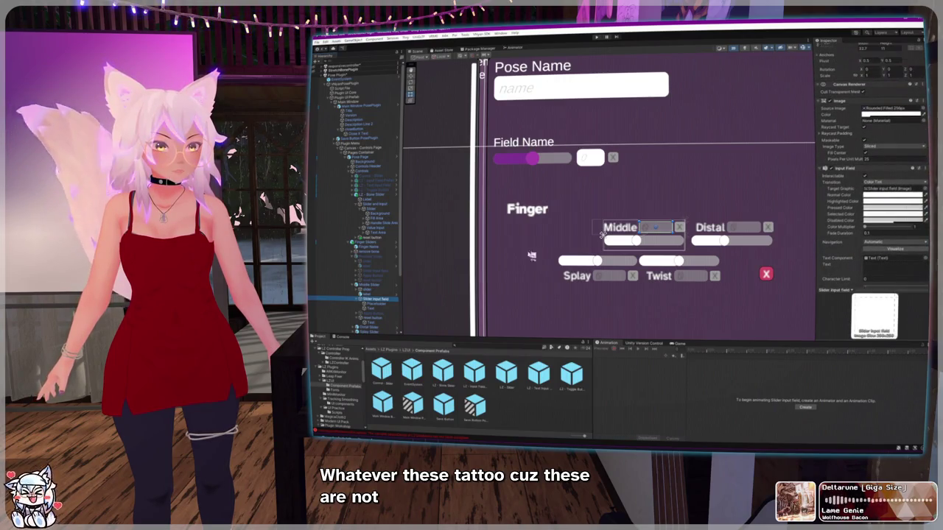
pyautogui.scroll(-3, 374, 292)
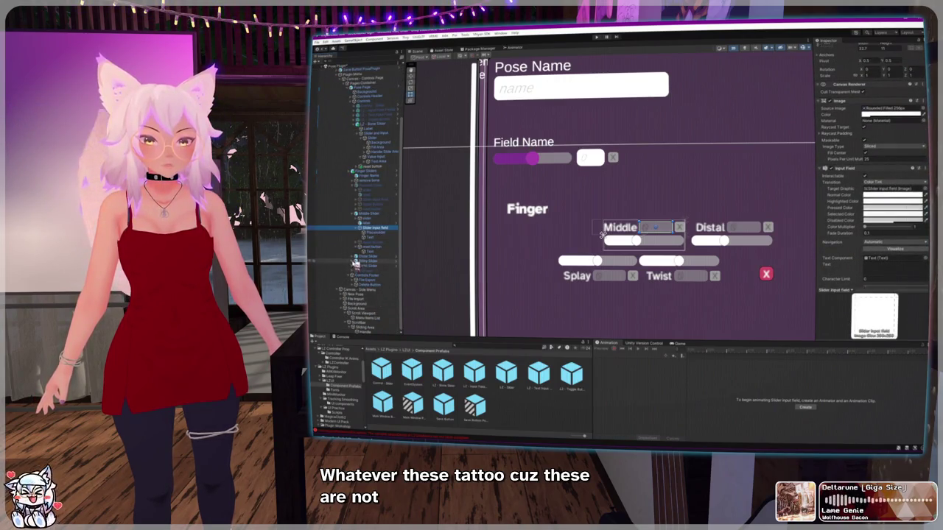
pyautogui.click(731, 236)
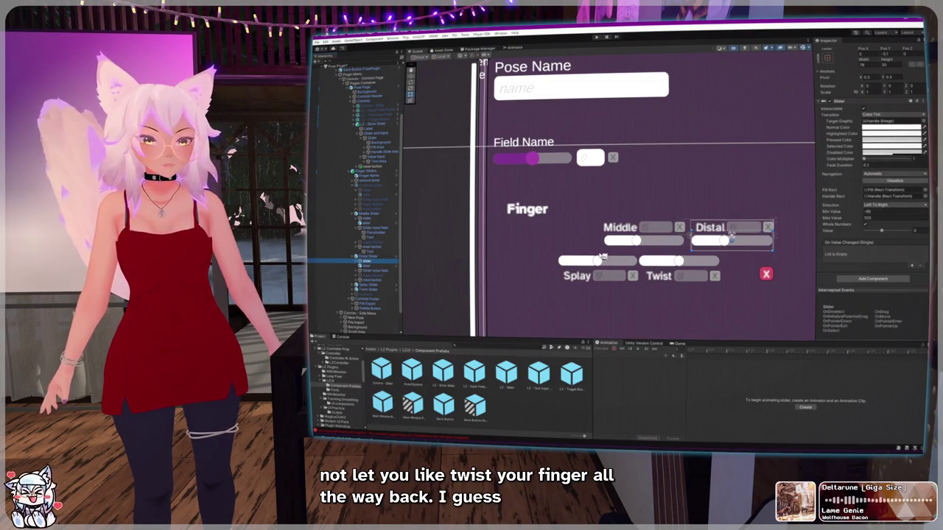
# Step: Collapse Finger Sliders, drop an object into Slider and Input, and select L2 - Bone Slider
pyautogui.click(352, 171)
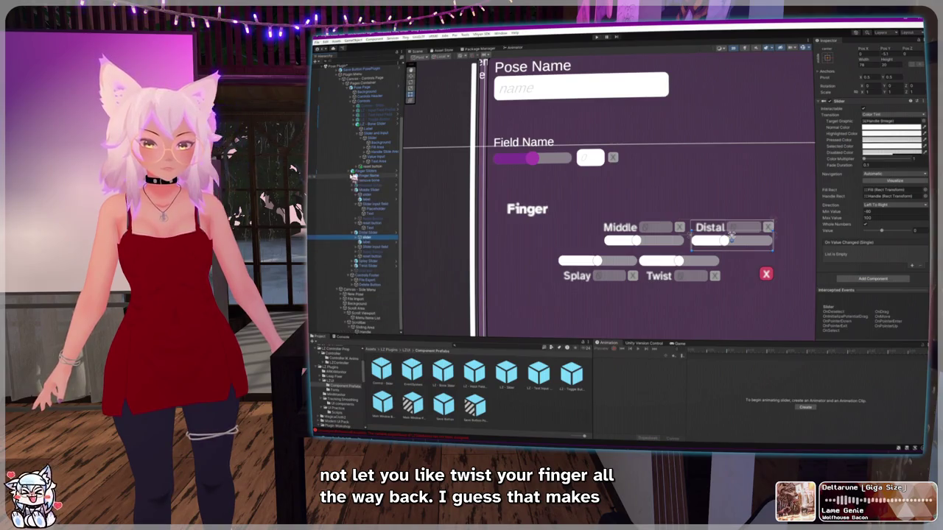
pyautogui.scroll(3, 368, 199)
pyautogui.moveTo(382, 209); pyautogui.dragTo(368, 206)
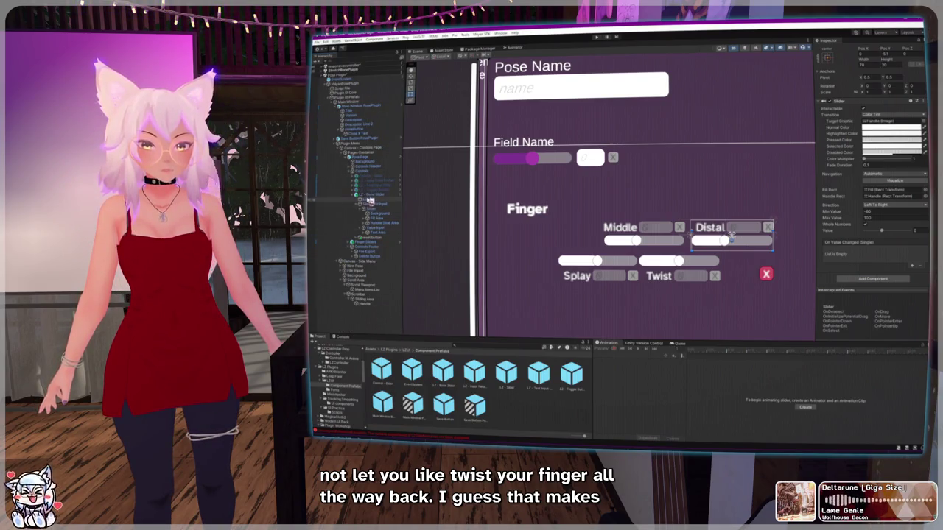
pyautogui.click(368, 195)
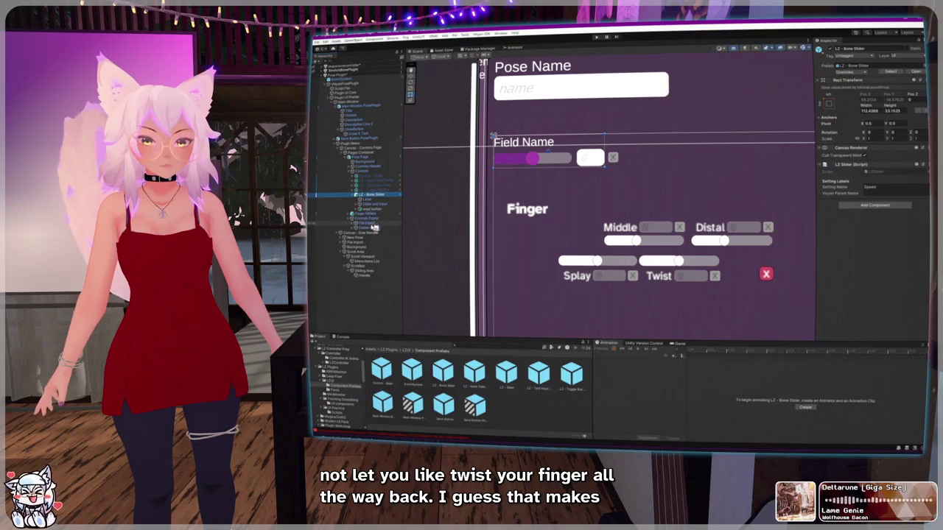
# Step: Widen the Field Name bone slider and shift the Slider and Input group left
pyautogui.click(372, 205)
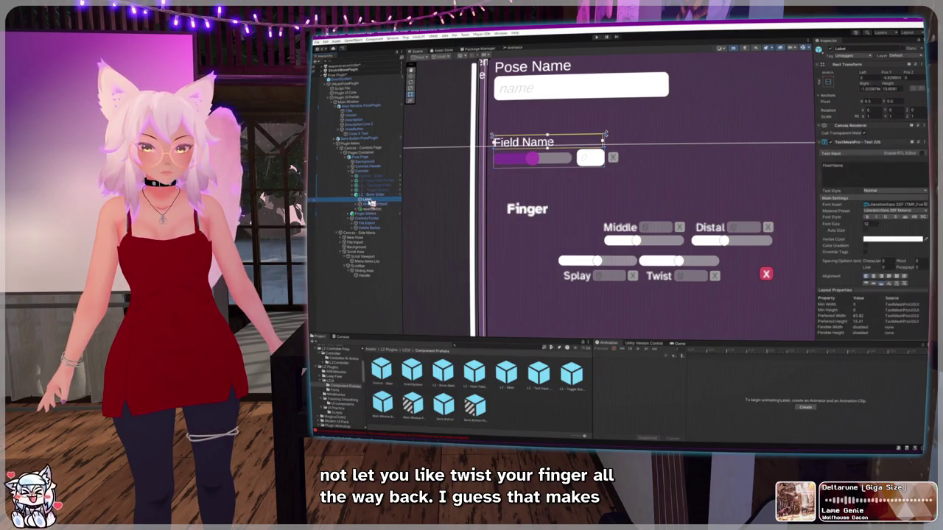
pyautogui.click(372, 210)
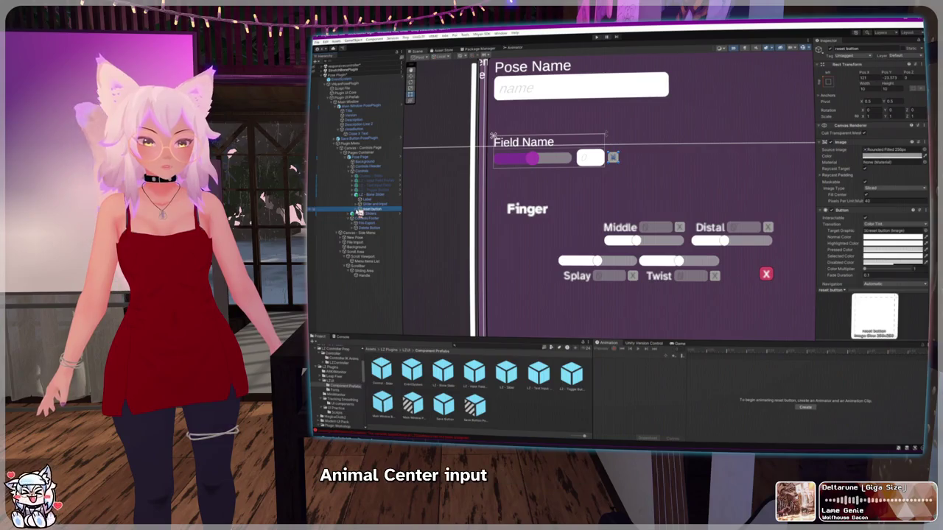
pyautogui.click(371, 194)
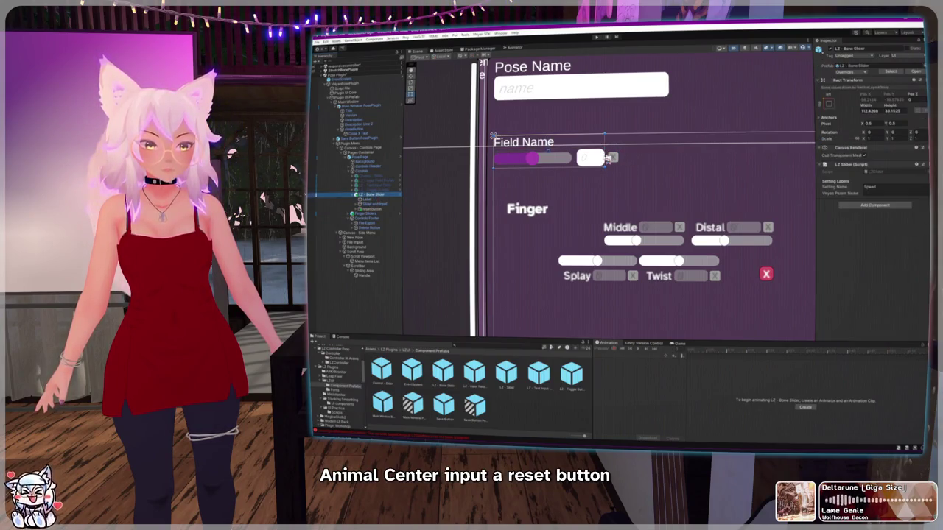
pyautogui.moveTo(607, 158); pyautogui.dragTo(621, 155)
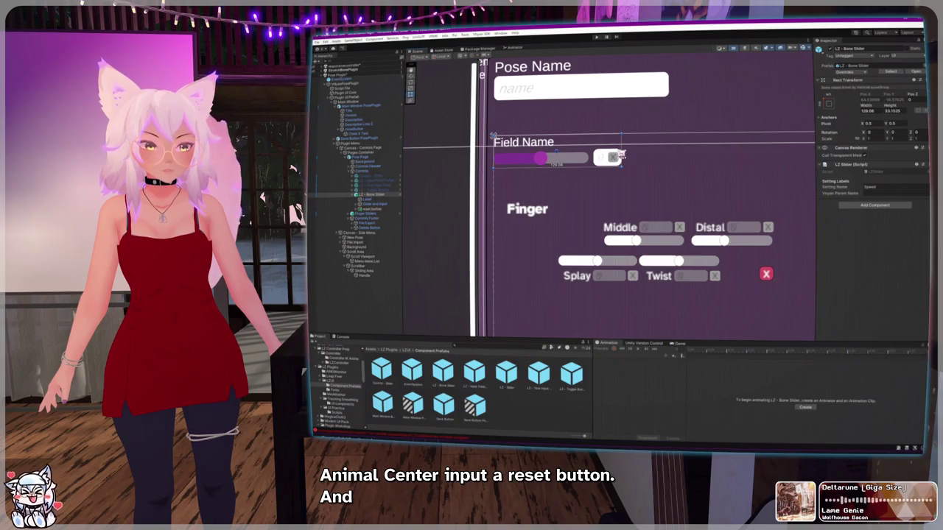
pyautogui.click(374, 204)
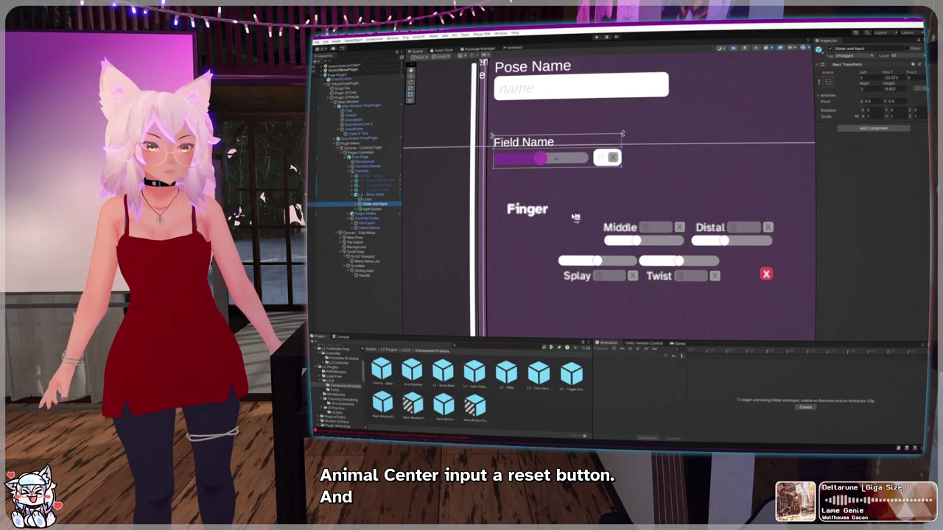
pyautogui.moveTo(610, 156); pyautogui.dragTo(604, 157)
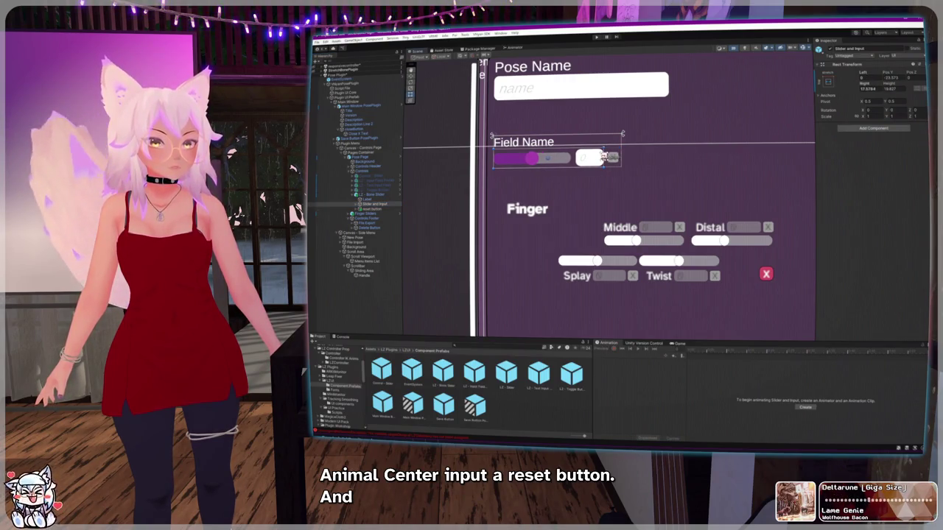
# Step: Nest the reset button under Slider and Input and widen the bone slider slightly
pyautogui.moveTo(382, 212); pyautogui.dragTo(382, 206)
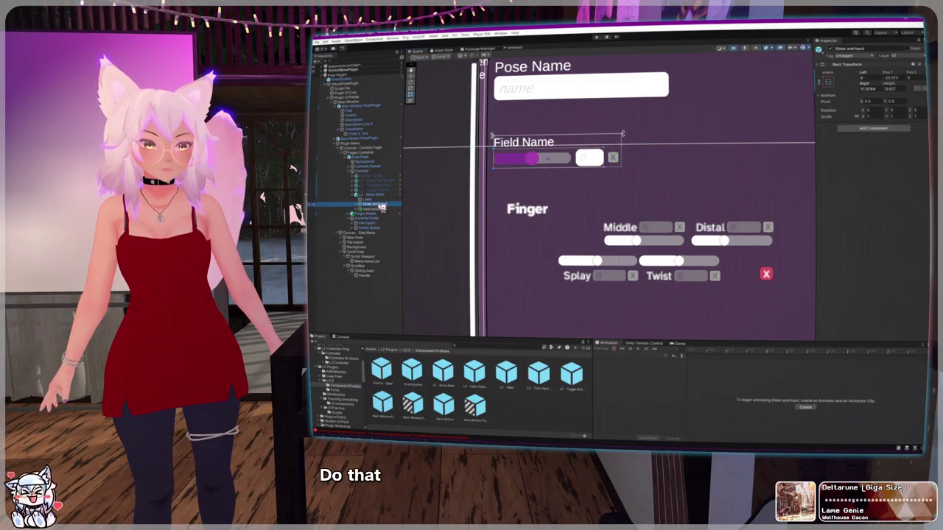
pyautogui.click(381, 200)
pyautogui.click(377, 194)
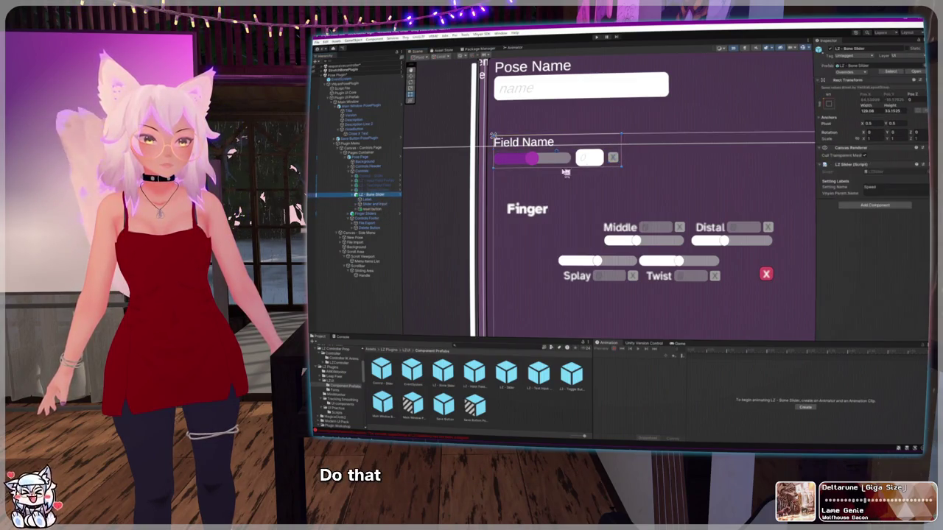
pyautogui.moveTo(621, 147)
pyautogui.mouseDown()
pyautogui.moveTo(610, 153)
pyautogui.moveTo(626, 152)
pyautogui.mouseUp()
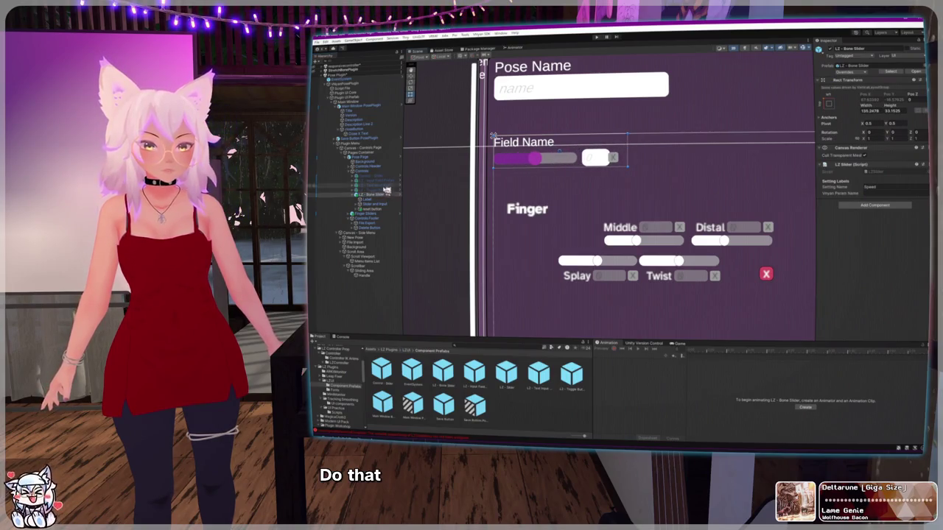
# Step: Anchor the reset button with the middle-right anchor preset
pyautogui.click(381, 209)
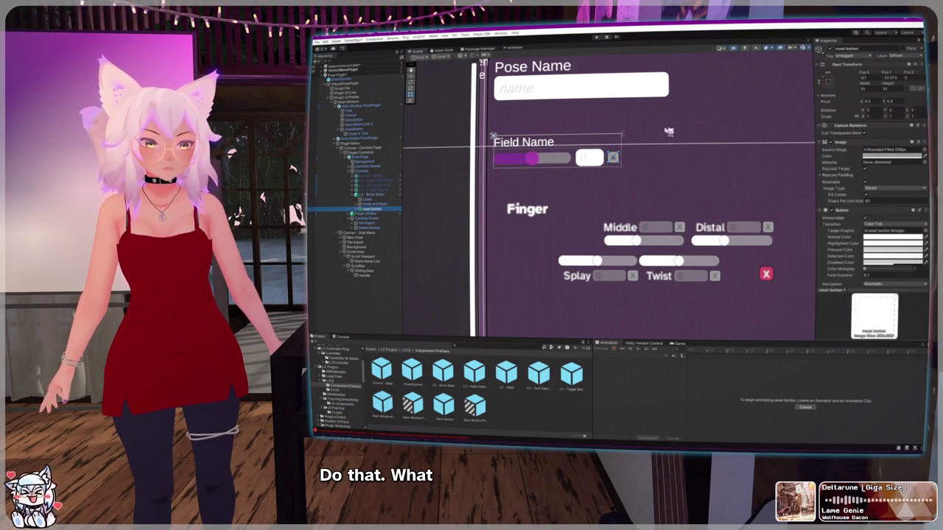
pyautogui.click(843, 85)
pyautogui.click(883, 146)
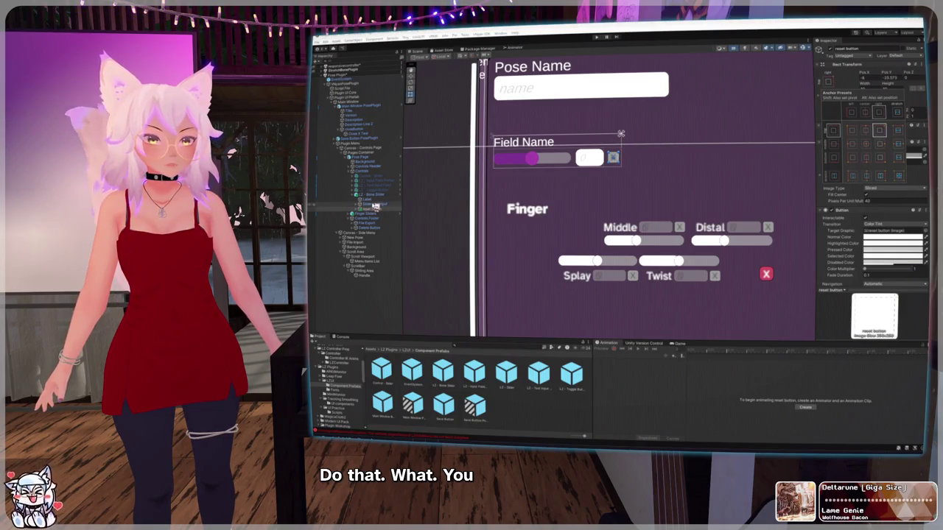
pyautogui.click(376, 206)
# Step: Stretch the bone slider to 126.08 wide so track, value box and reset button scale together
pyautogui.click(374, 203)
pyautogui.click(376, 208)
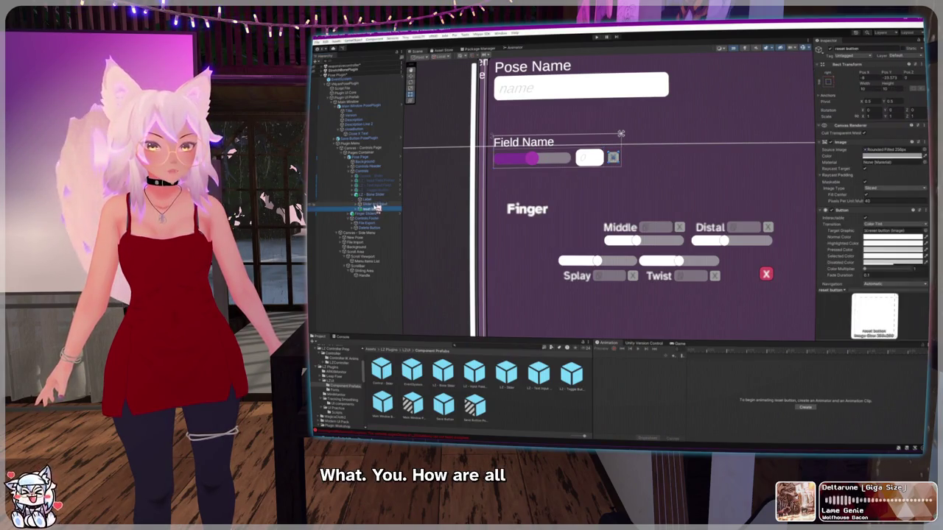
pyautogui.click(374, 203)
pyautogui.click(374, 199)
pyautogui.click(377, 208)
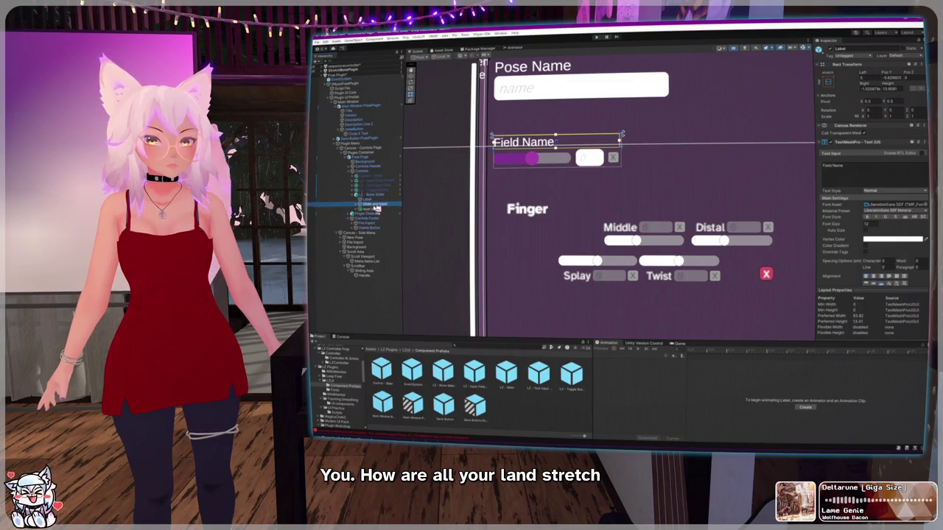
pyautogui.click(374, 194)
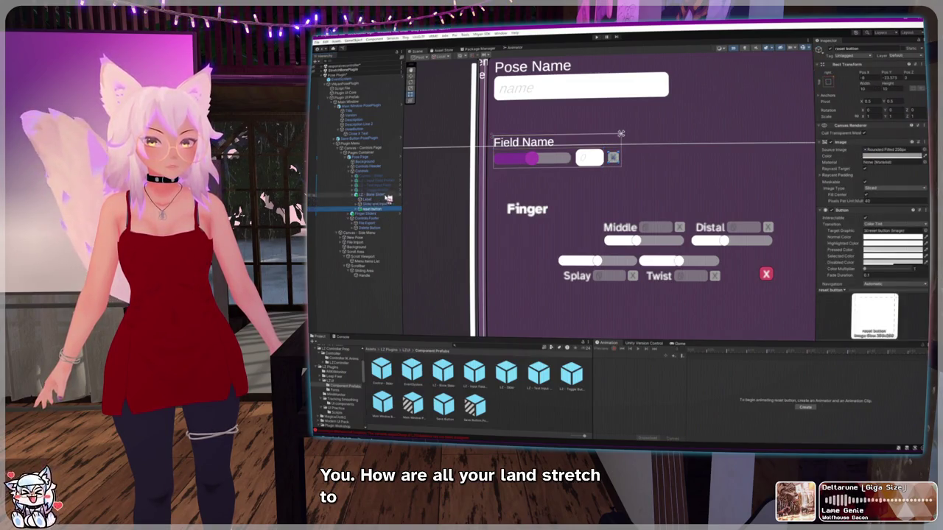
pyautogui.moveTo(616, 155)
pyautogui.mouseDown()
pyautogui.moveTo(574, 151)
pyautogui.moveTo(775, 151)
pyautogui.moveTo(621, 152)
pyautogui.mouseUp()
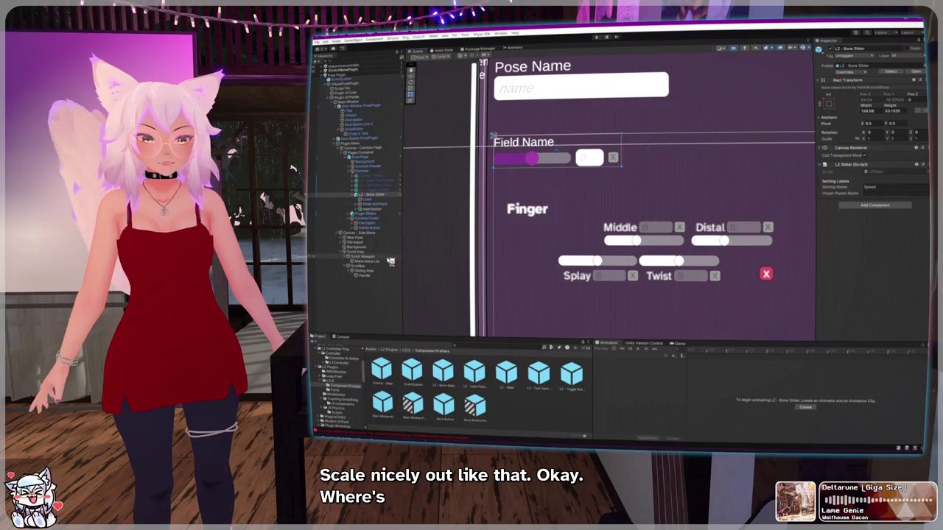
# Step: Frame the whole Pose Plugin window and expand the Plugin Menu hierarchy
pyautogui.doubleClick(360, 107)
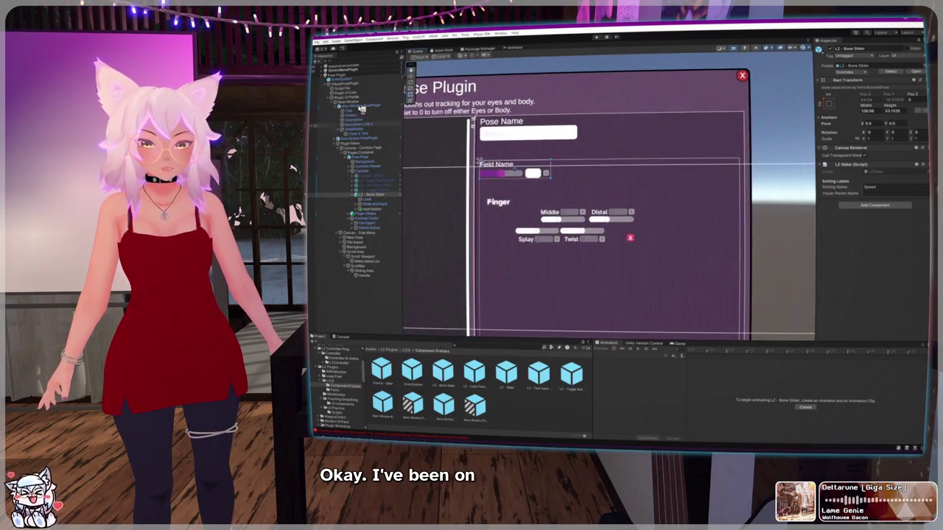
pyautogui.click(316, 74)
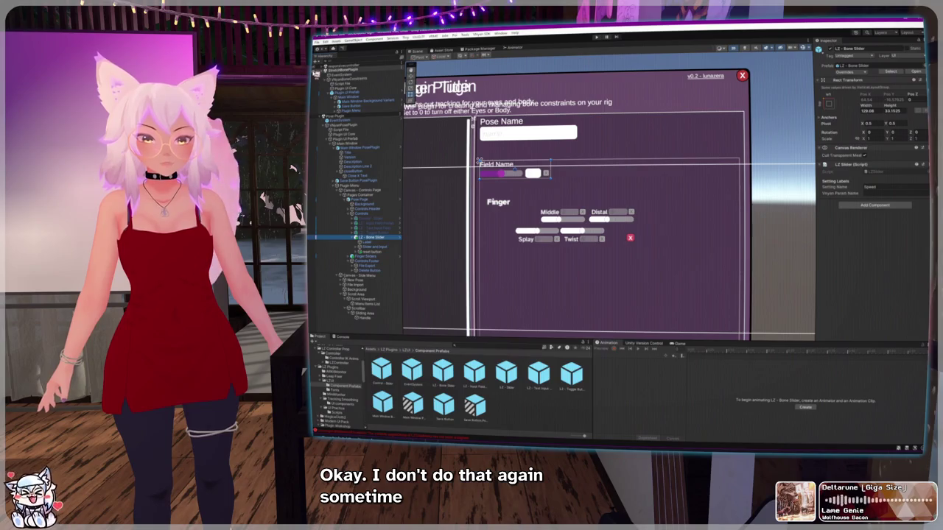
pyautogui.doubleClick(364, 107)
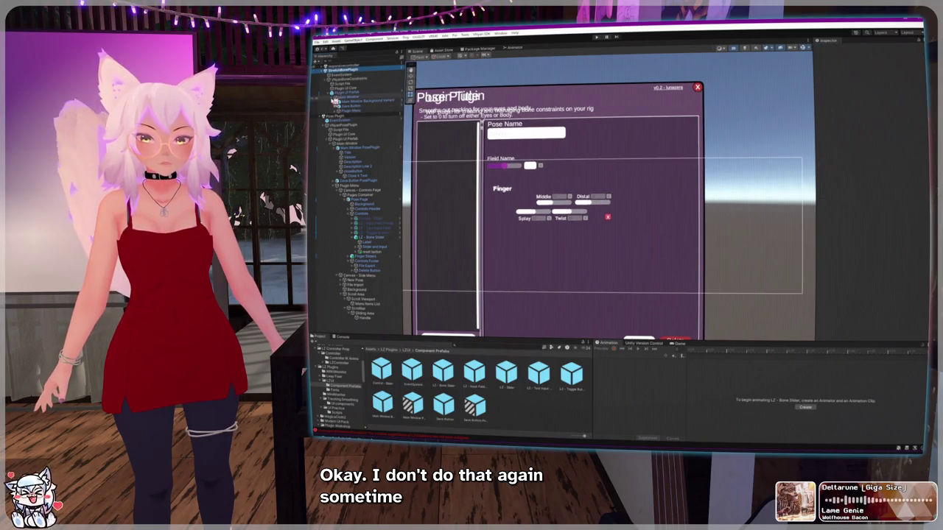
pyautogui.click(335, 111)
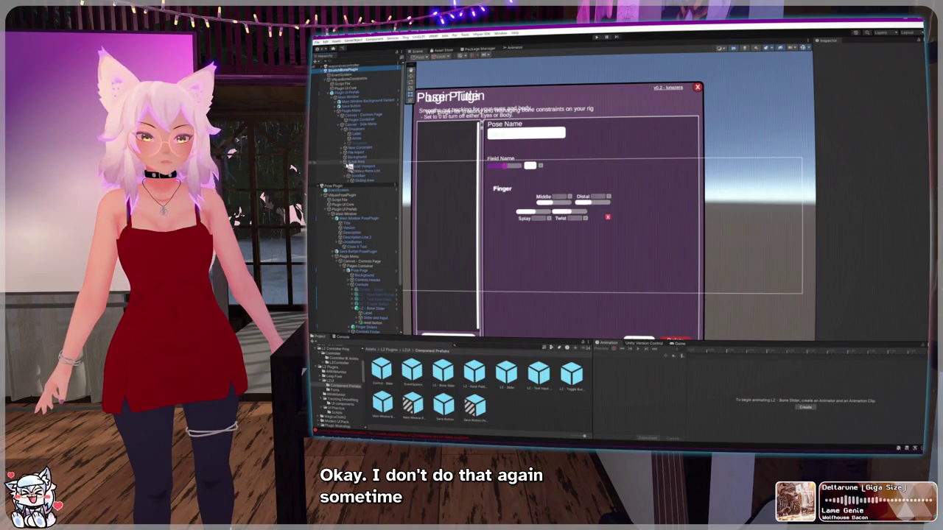
pyautogui.click(343, 162)
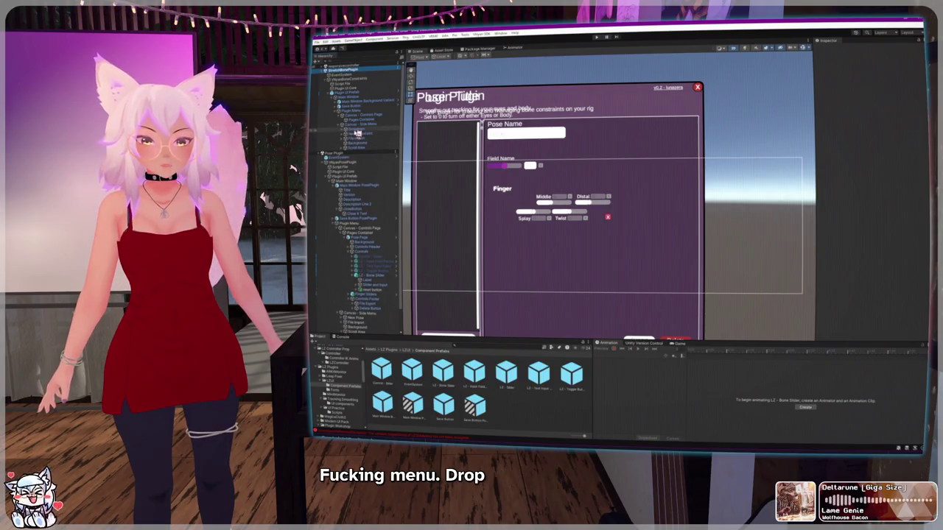
# Step: Inspect the Dropdown, its Template and the Template's Scrollbar children
pyautogui.click(345, 130)
pyautogui.scroll(-10, 839, 193)
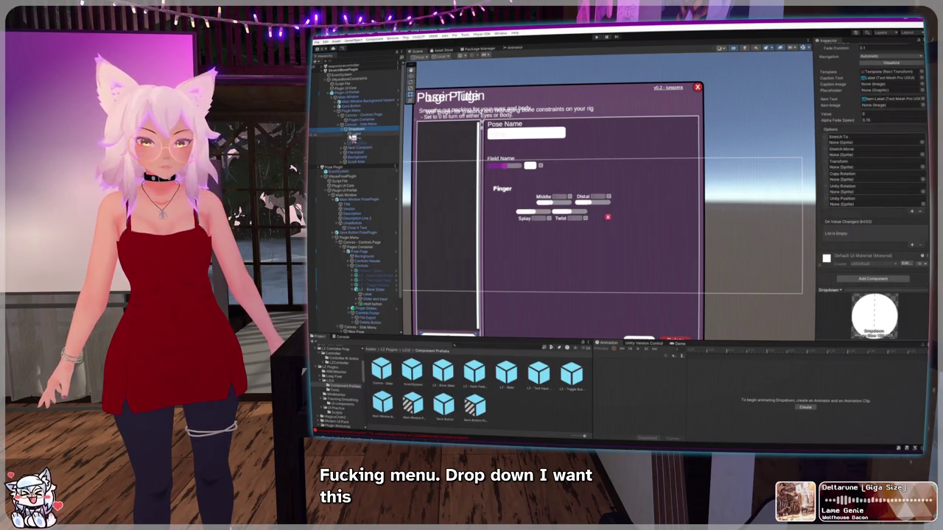
pyautogui.click(372, 138)
pyautogui.click(372, 129)
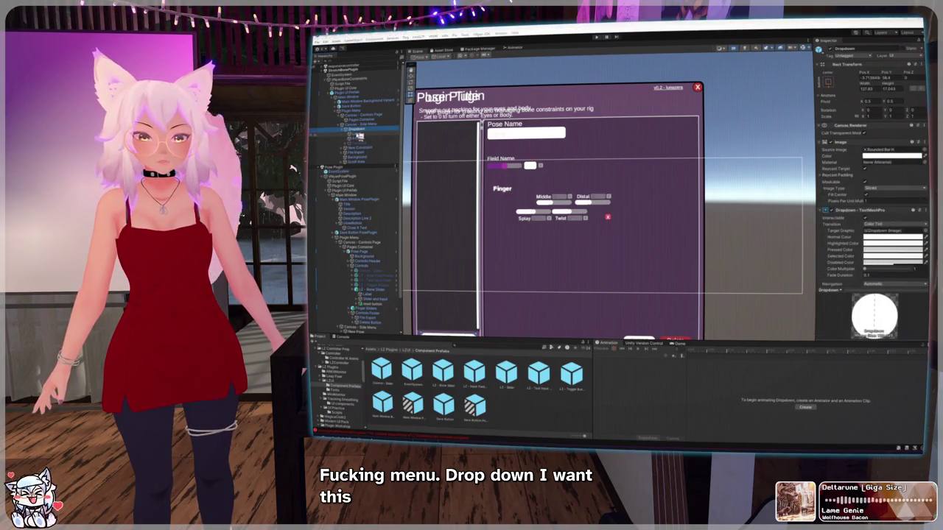
pyautogui.click(354, 143)
pyautogui.click(344, 143)
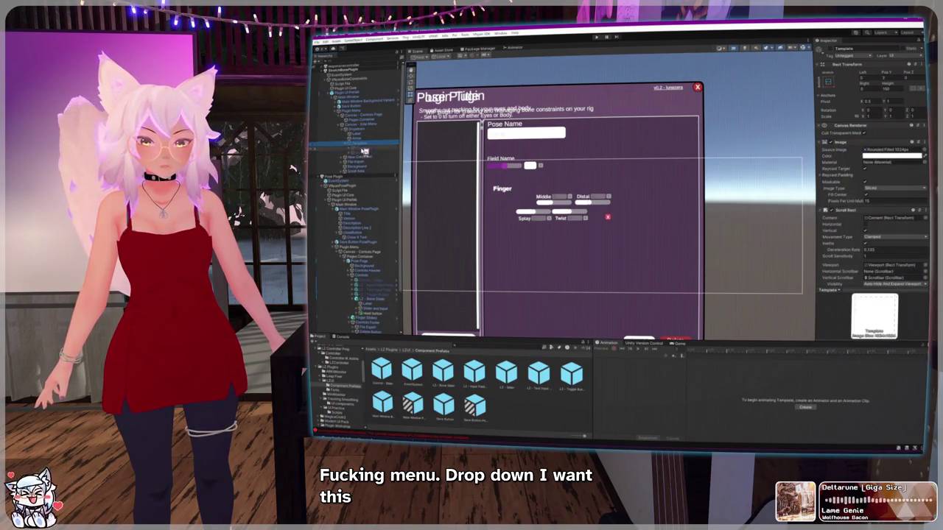
pyautogui.click(352, 148)
pyautogui.click(352, 152)
pyautogui.click(353, 151)
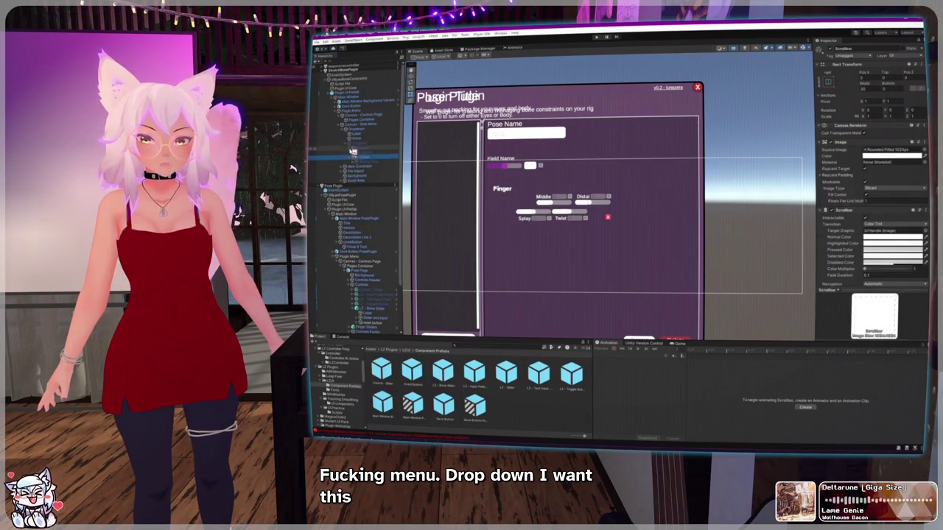
# Step: Collapse Canvas - Side Menu and select the dropdown inside the bone slider
pyautogui.click(356, 128)
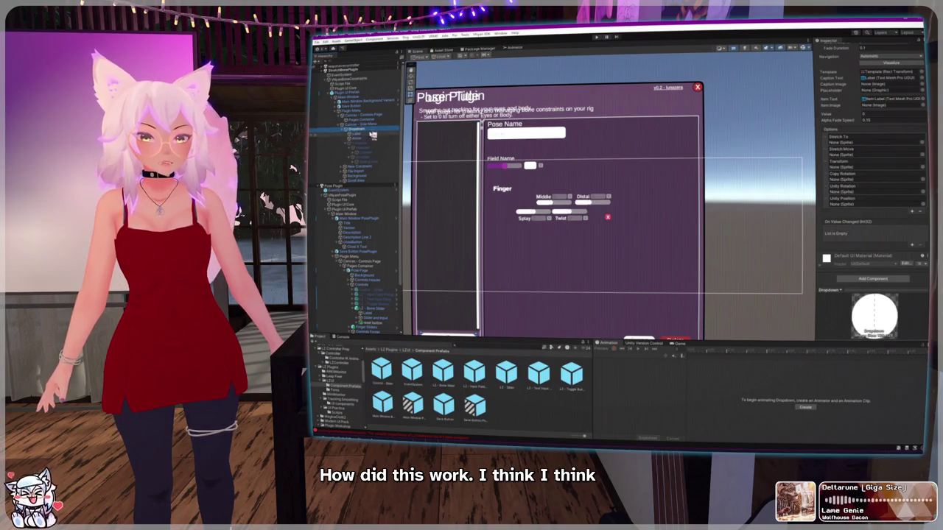
pyautogui.click(368, 134)
pyautogui.click(357, 129)
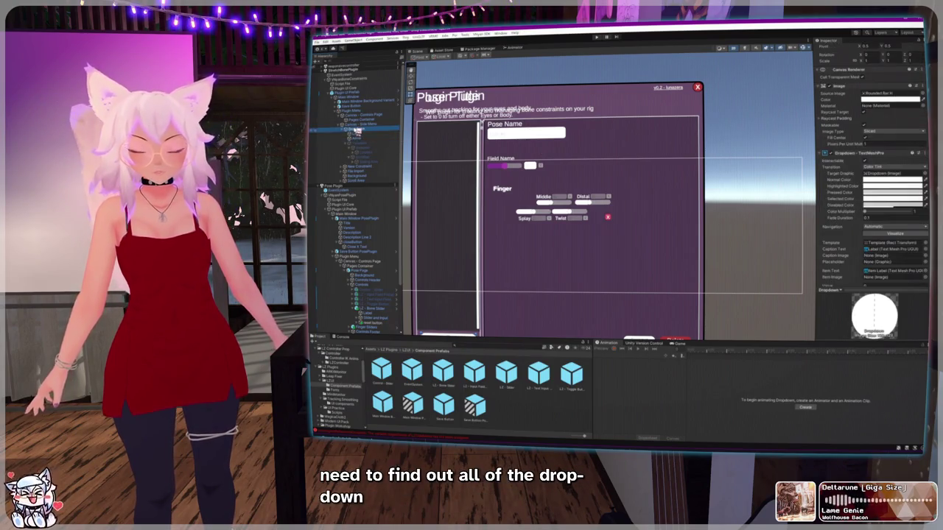
pyautogui.click(341, 126)
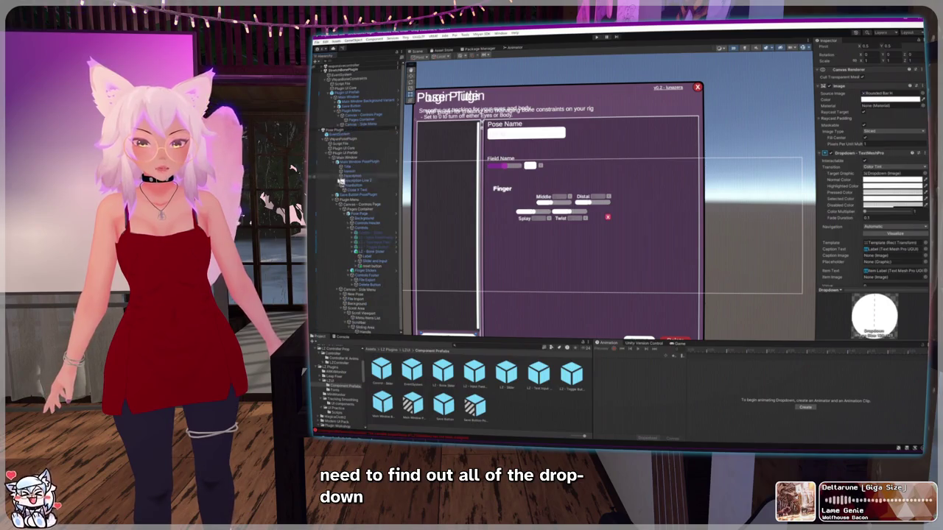
pyautogui.click(367, 253)
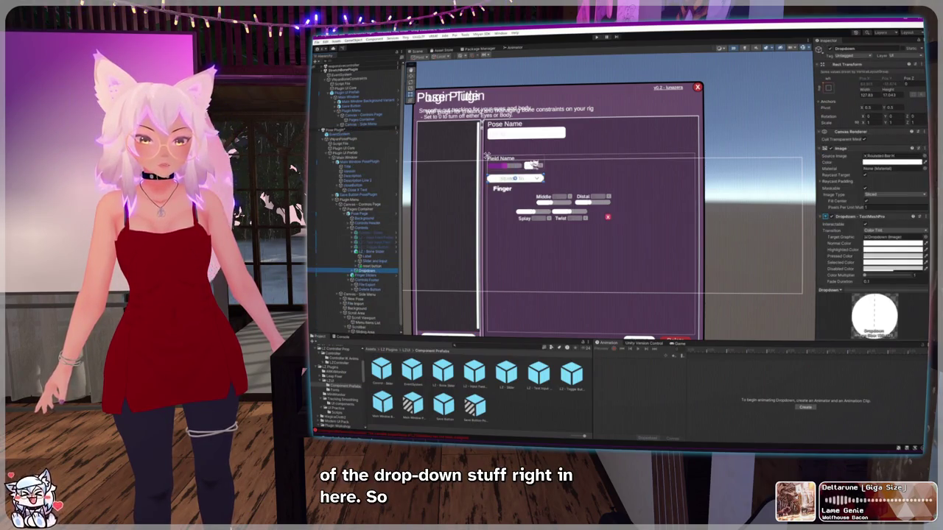
# Step: Narrow the Stretch To dropdown and start relabelling its text
pyautogui.scroll(5, 534, 163)
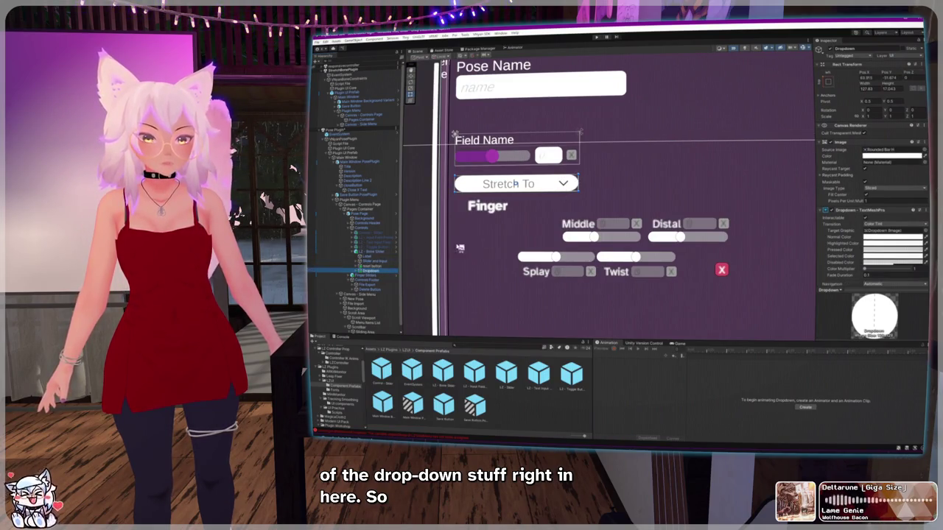
pyautogui.moveTo(578, 184); pyautogui.dragTo(500, 181)
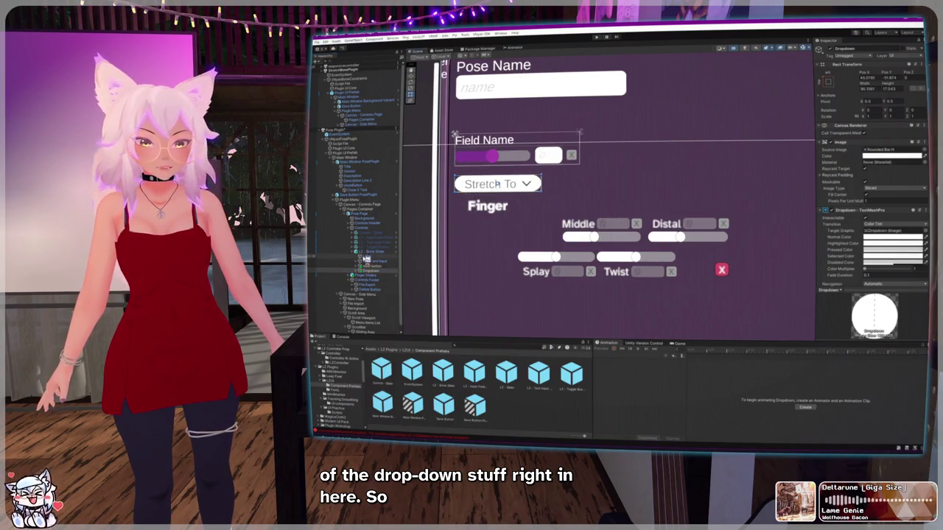
pyautogui.click(360, 270)
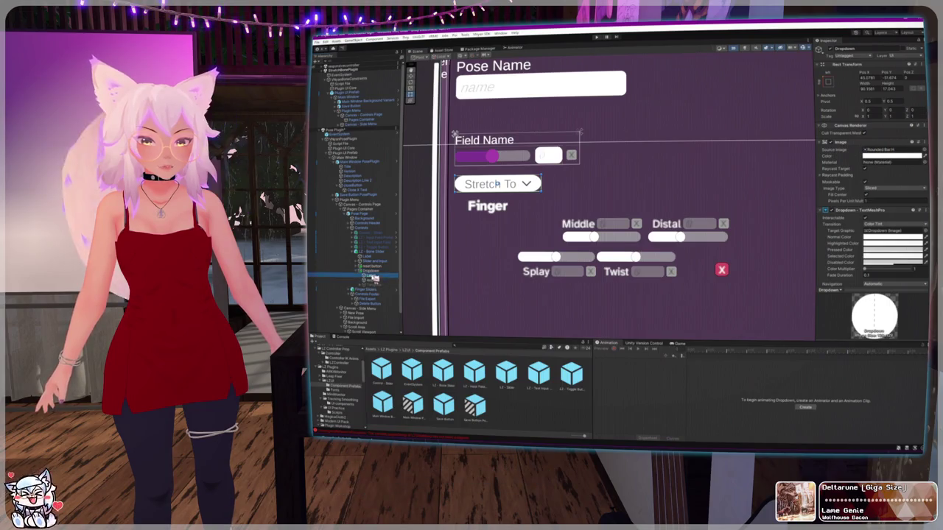
pyautogui.click(372, 275)
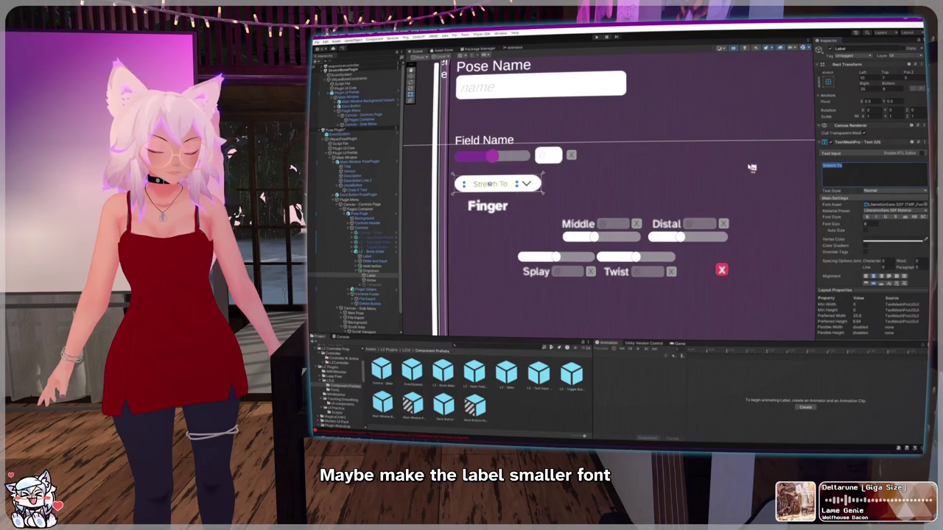
pyautogui.write('ffect')
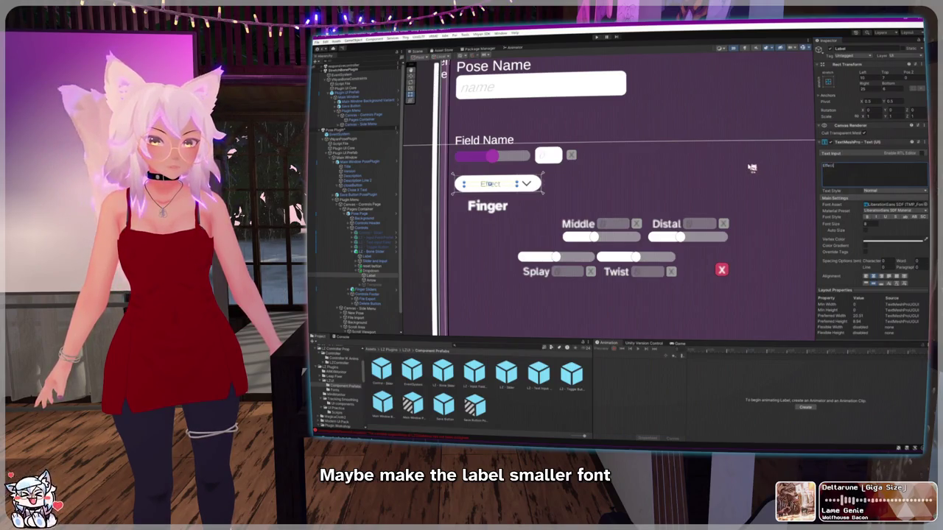
# Step: Shrink the dropdown to about half width and make it shorter
pyautogui.click(371, 270)
pyautogui.moveTo(547, 187); pyautogui.dragTo(499, 184)
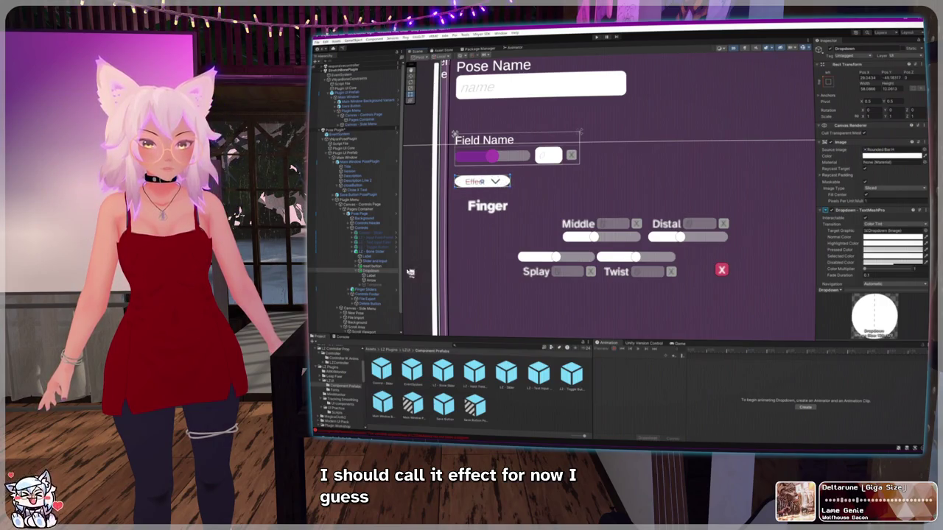
pyautogui.scroll(3, 482, 184)
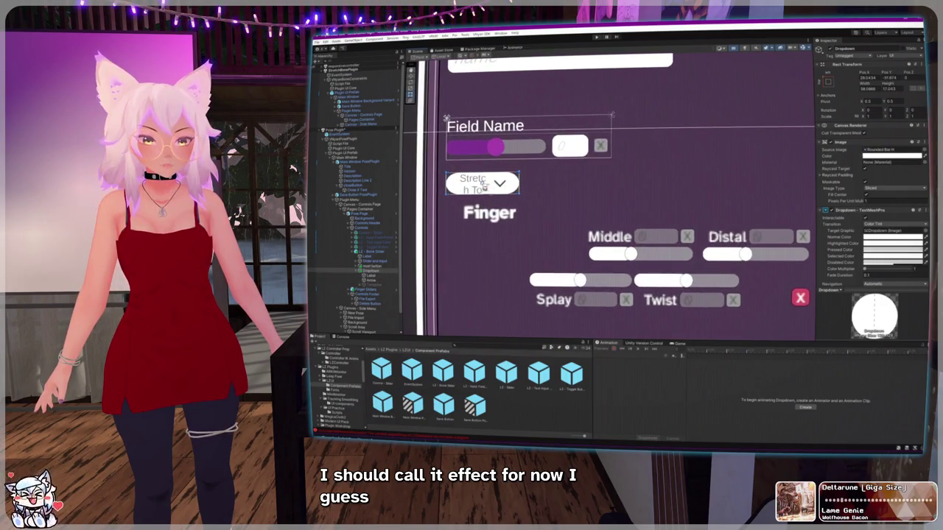
pyautogui.moveTo(490, 194); pyautogui.dragTo(495, 191)
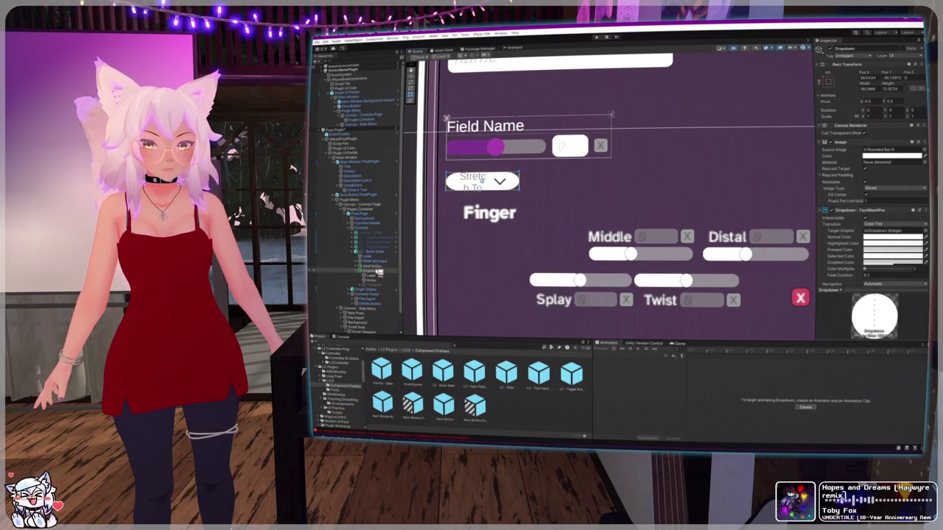
# Step: Set the dropdown label to 'Effect' and move the label higher in the box
pyautogui.click(375, 277)
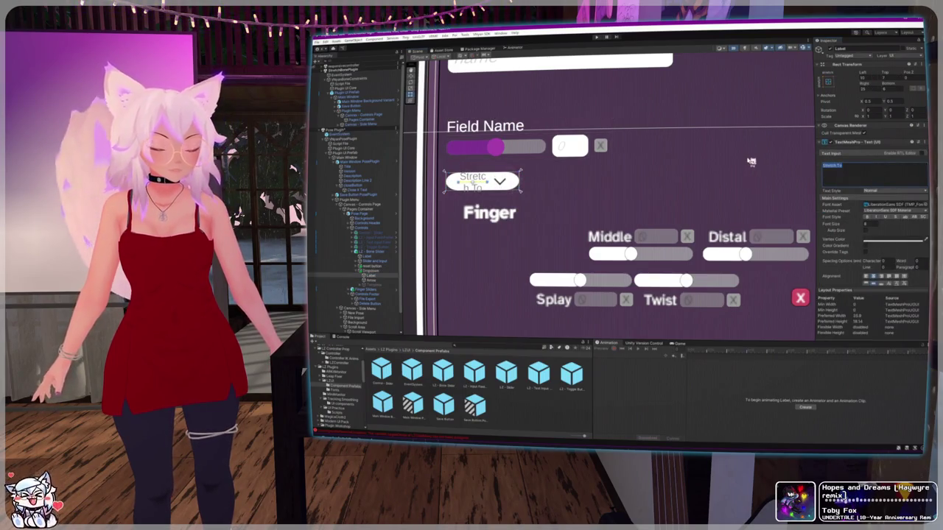
pyautogui.write('Effect')
pyautogui.click(478, 182)
pyautogui.moveTo(477, 185); pyautogui.dragTo(477, 184)
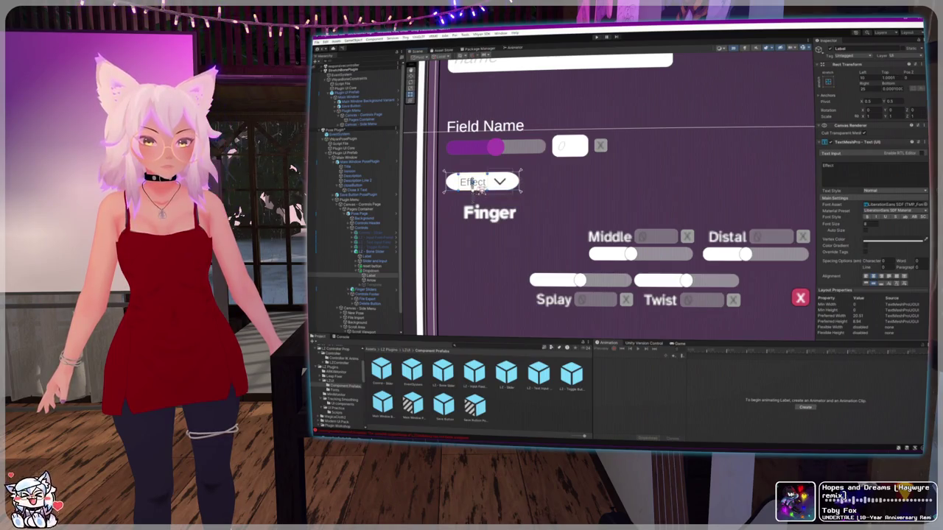
pyautogui.moveTo(511, 189); pyautogui.dragTo(508, 184)
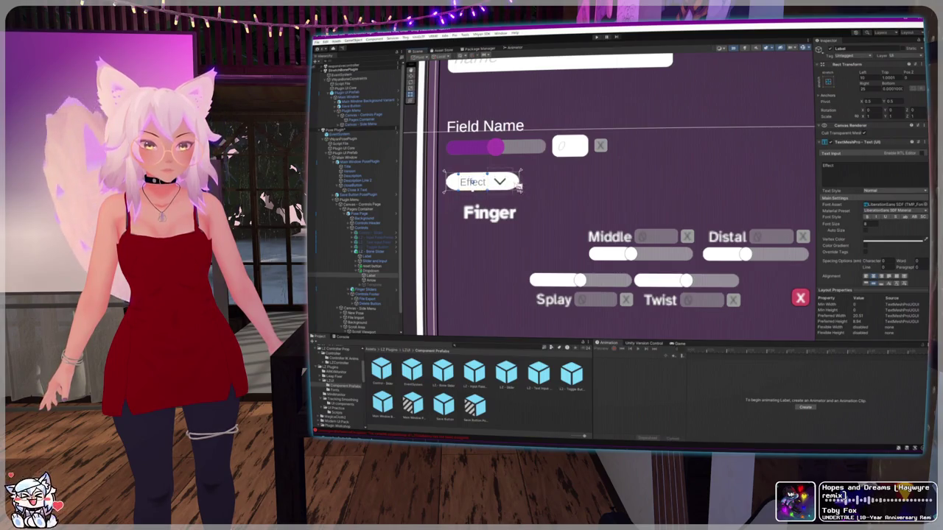
# Step: Make the Effect dropdown shorter and higher, re-entering the 'Effect' label
pyautogui.click(501, 186)
pyautogui.moveTo(500, 186)
pyautogui.mouseDown()
pyautogui.moveTo(513, 169)
pyautogui.moveTo(520, 174)
pyautogui.mouseUp()
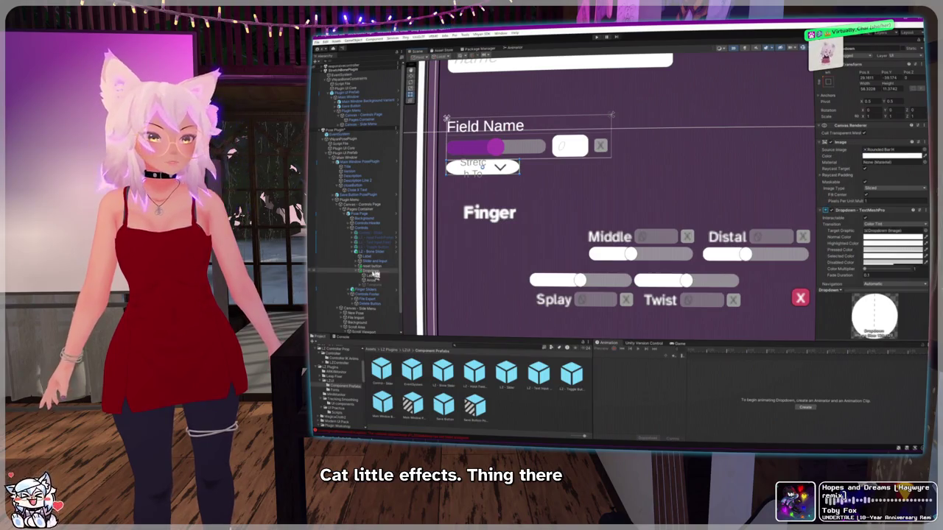
pyautogui.click(366, 274)
pyautogui.write('Effect')
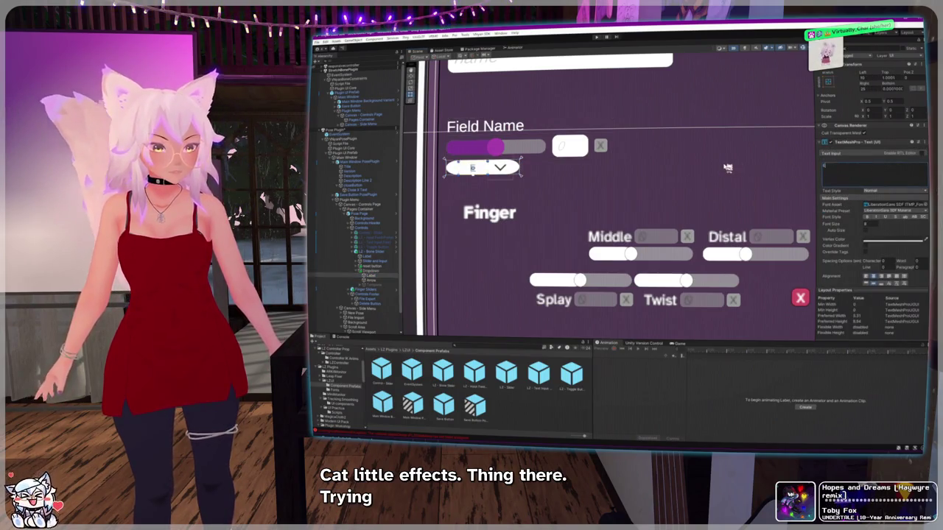
pyautogui.click(372, 285)
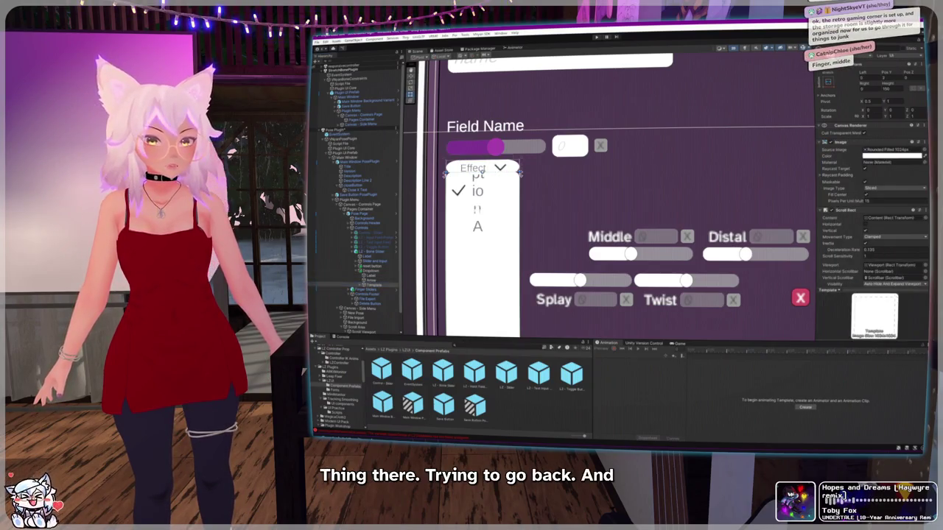
# Step: Inspect the template's viewport, scrollbar sliding area, handle and option item toggle
pyautogui.click(356, 284)
pyautogui.click(374, 289)
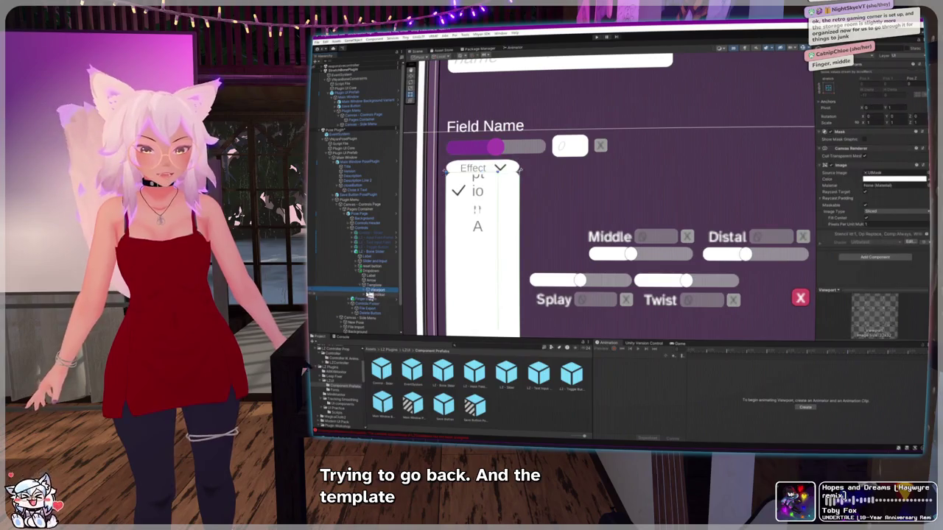
pyautogui.click(361, 295)
pyautogui.click(375, 300)
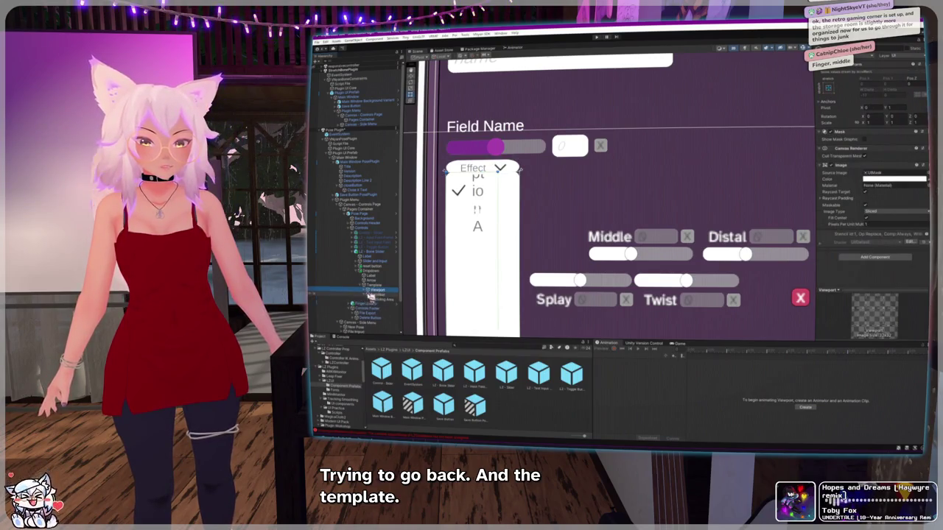
pyautogui.click(367, 299)
pyautogui.click(376, 295)
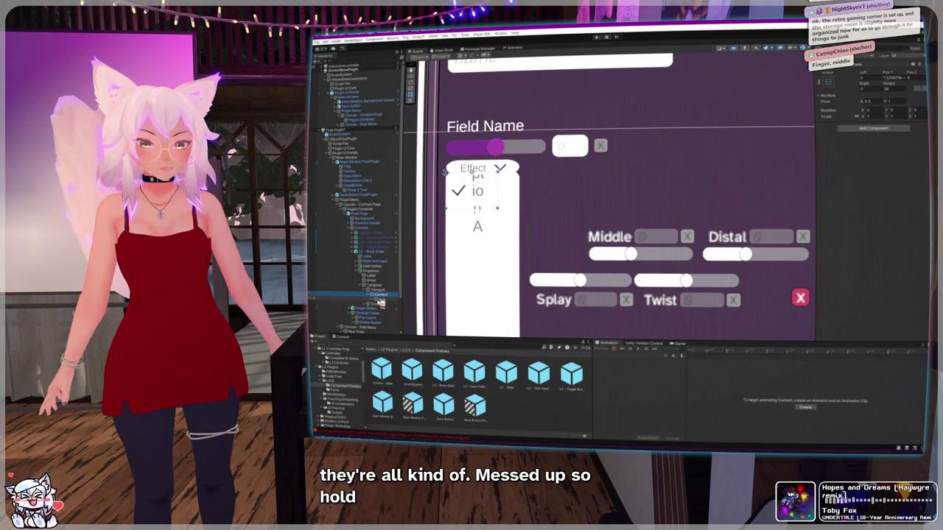
pyautogui.click(379, 302)
pyautogui.moveTo(404, 304); pyautogui.dragTo(457, 303)
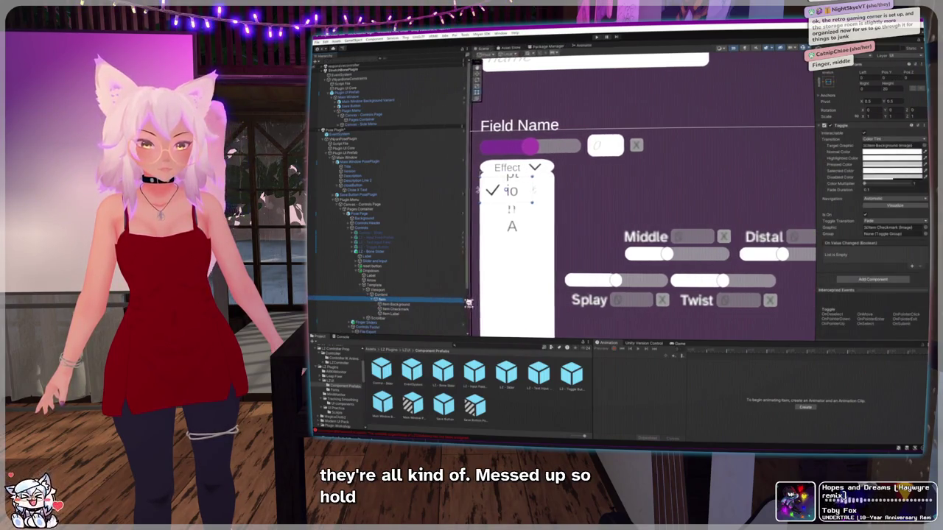
pyautogui.doubleClick(407, 296)
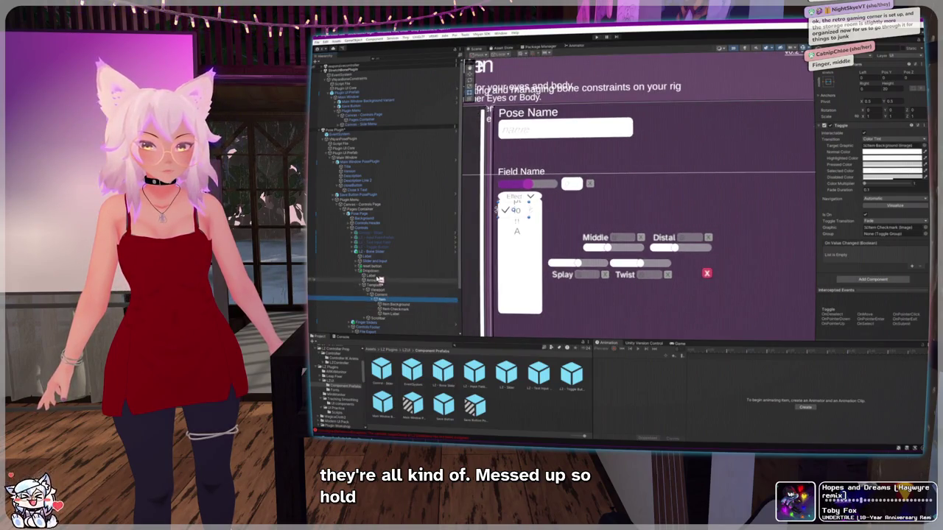
# Step: Adjust the font size of the option item's label text
pyautogui.click(371, 271)
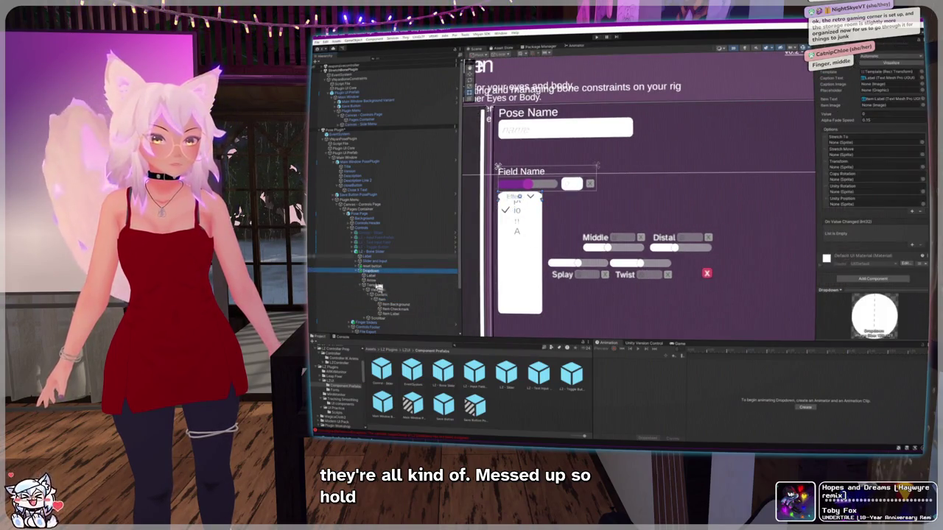
pyautogui.click(384, 294)
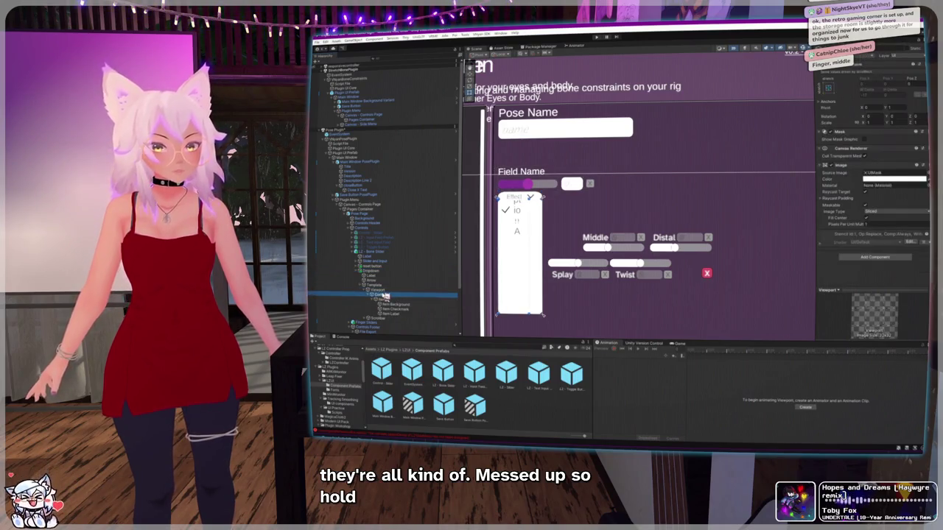
pyautogui.click(389, 299)
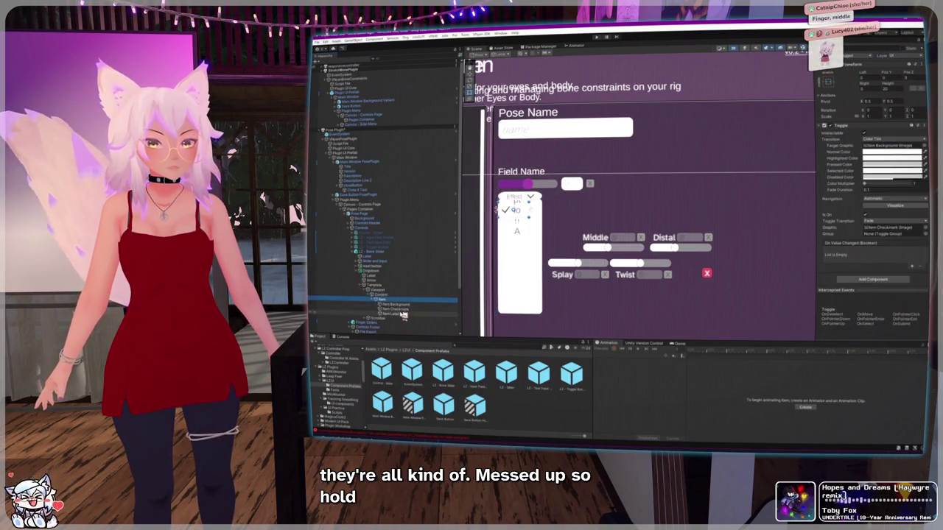
pyautogui.click(398, 313)
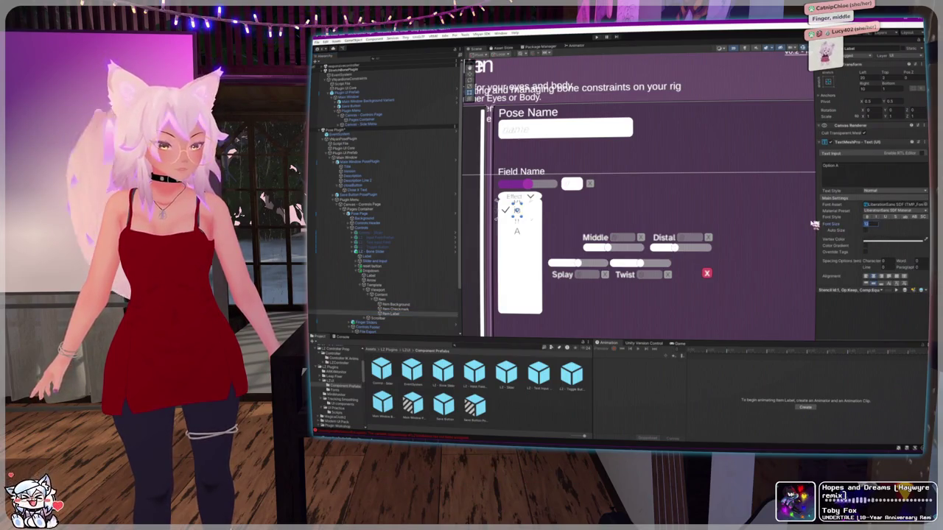
pyautogui.moveTo(827, 224); pyautogui.dragTo(818, 225)
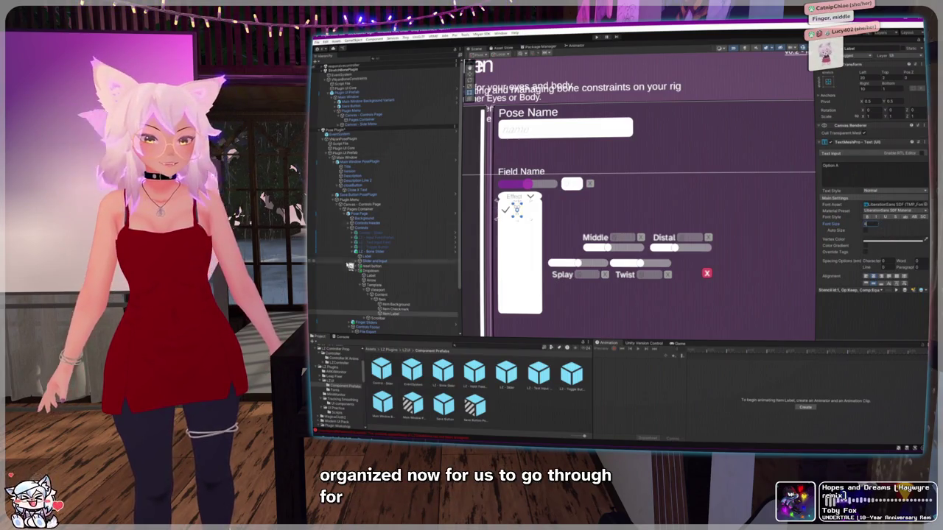
# Step: Select the template's scrollbar and narrow its rect in the Scene view
pyautogui.click(398, 309)
pyautogui.click(397, 305)
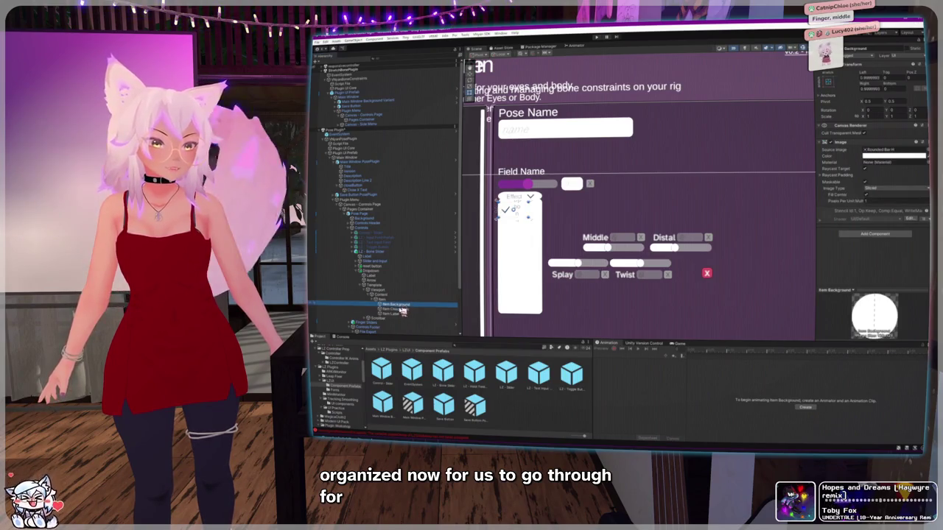
pyautogui.click(390, 298)
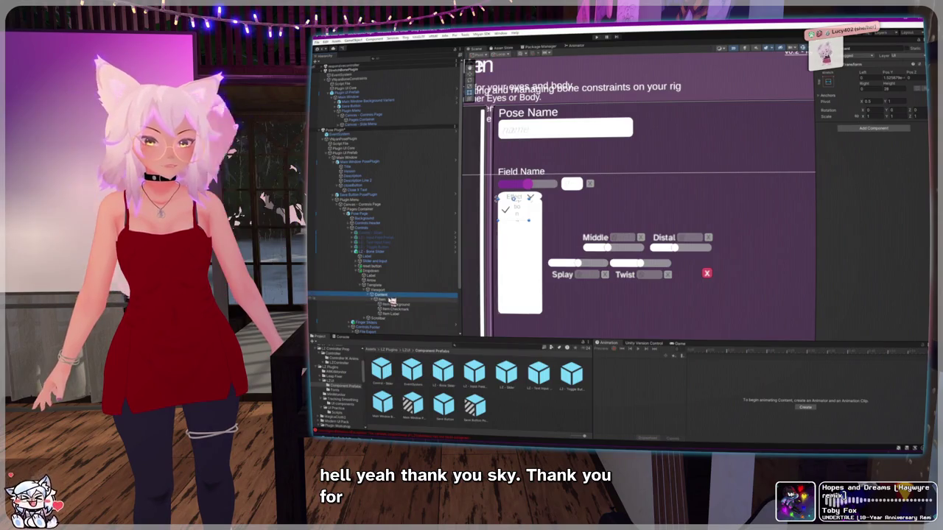
pyautogui.click(385, 291)
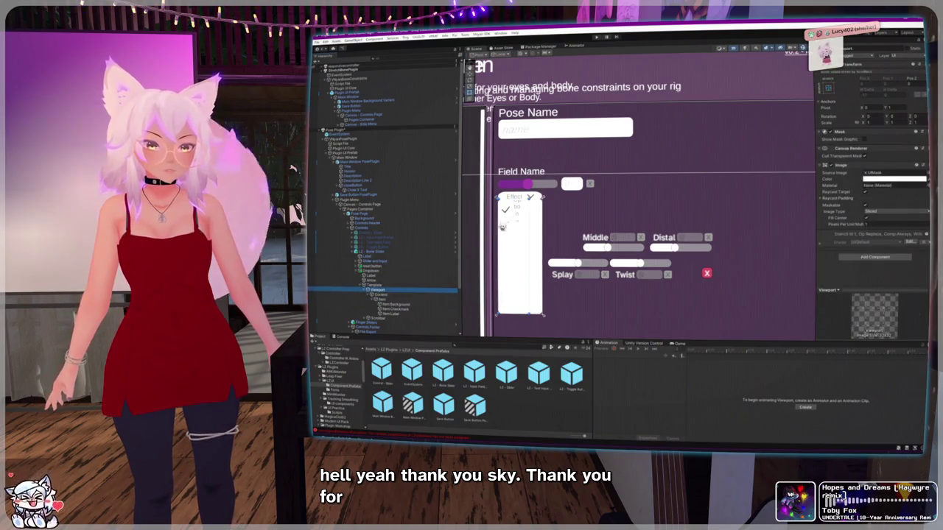
pyautogui.click(540, 221)
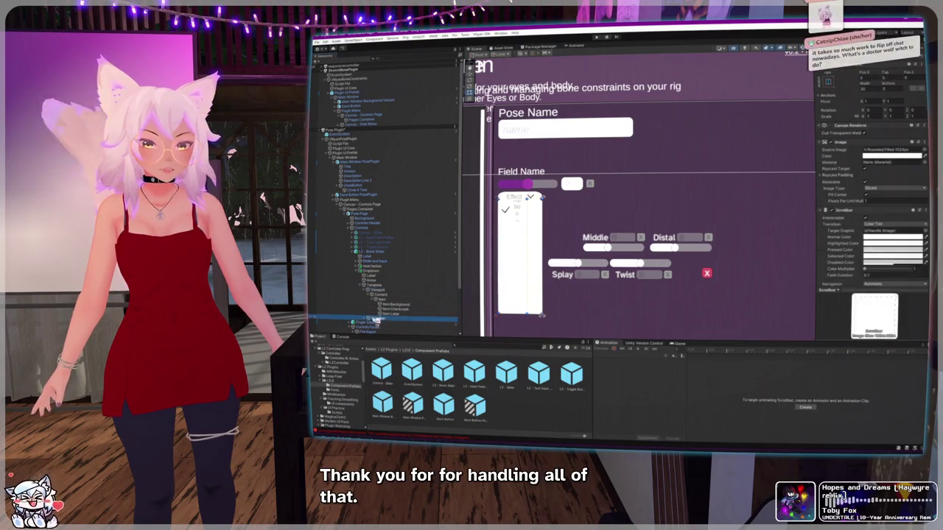
pyautogui.moveTo(521, 238); pyautogui.dragTo(532, 231)
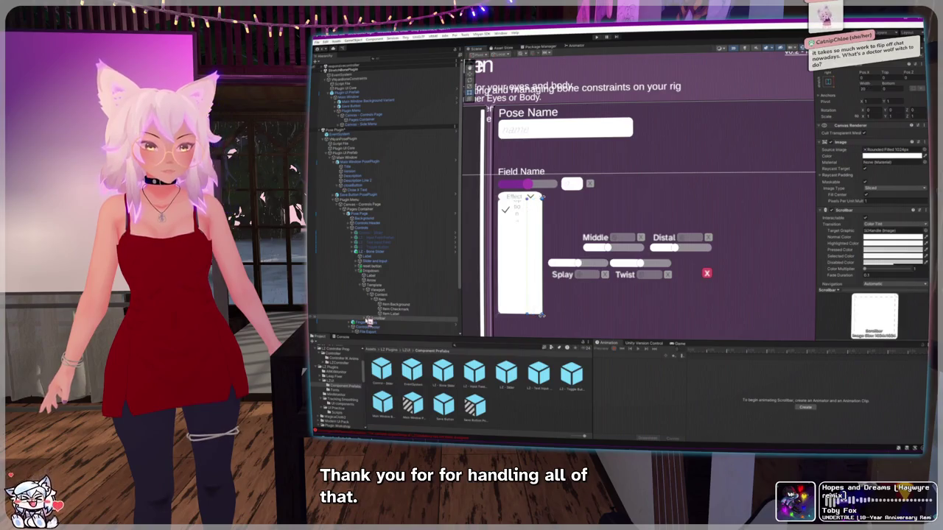
# Step: Select the option's Item Checkmark and focus its Rect Transform size field
pyautogui.scroll(-3, 394, 323)
pyautogui.click(408, 266)
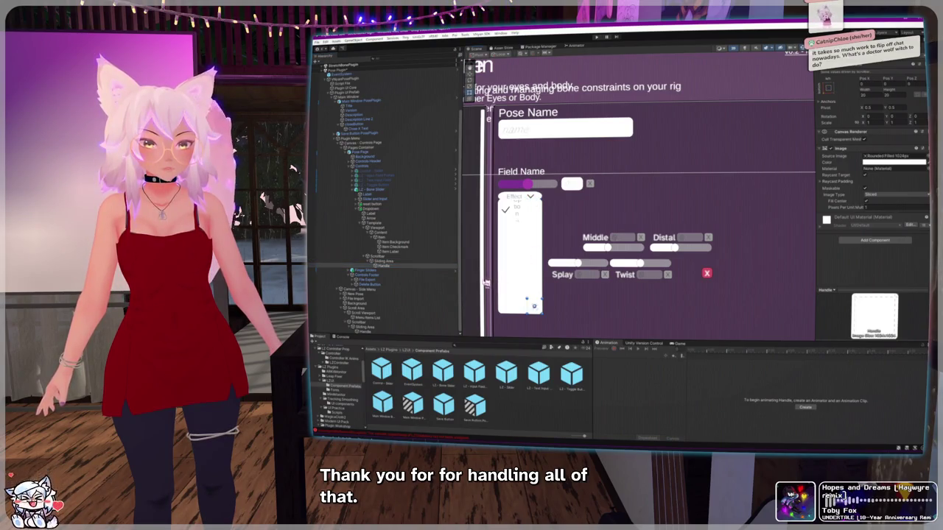
pyautogui.click(383, 261)
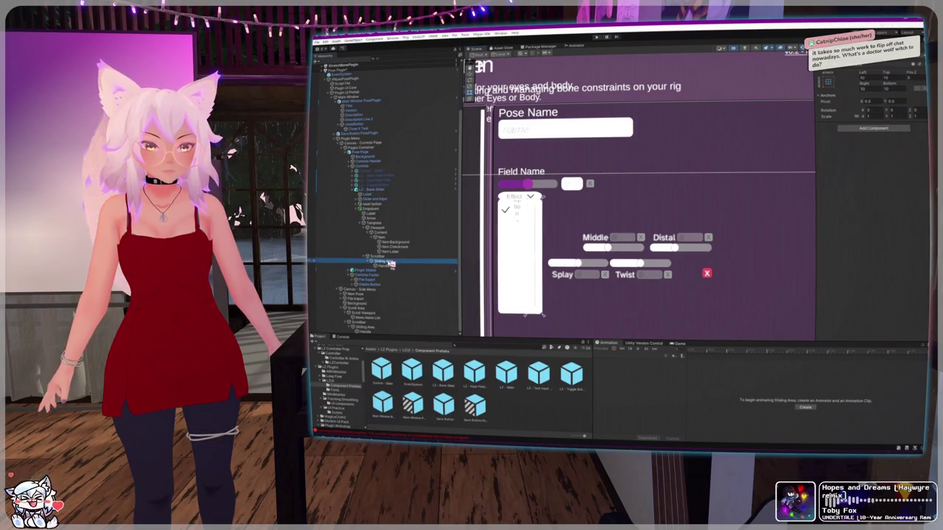
pyautogui.click(387, 258)
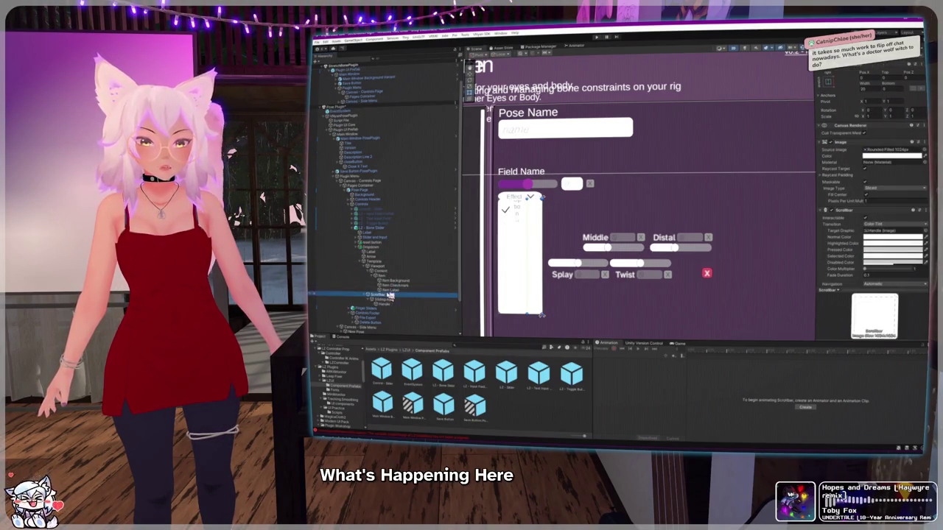
pyautogui.click(400, 285)
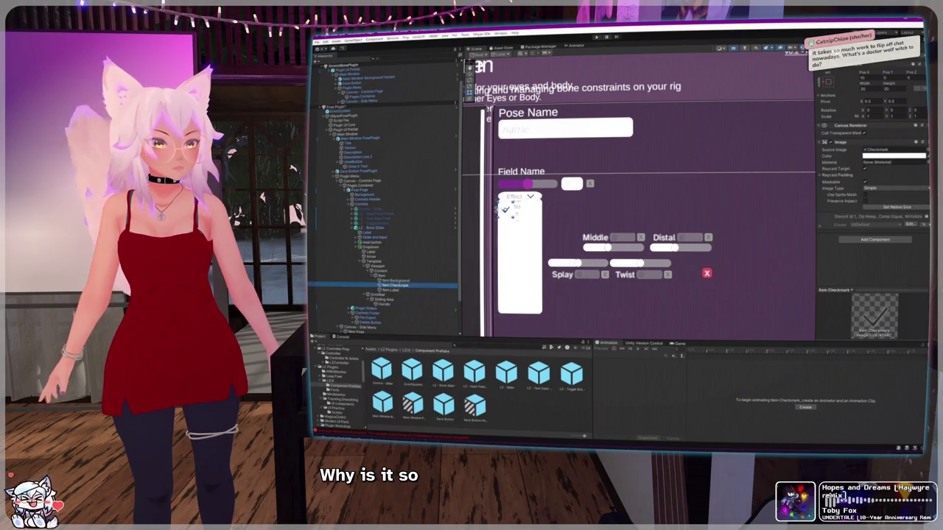
pyautogui.click(866, 88)
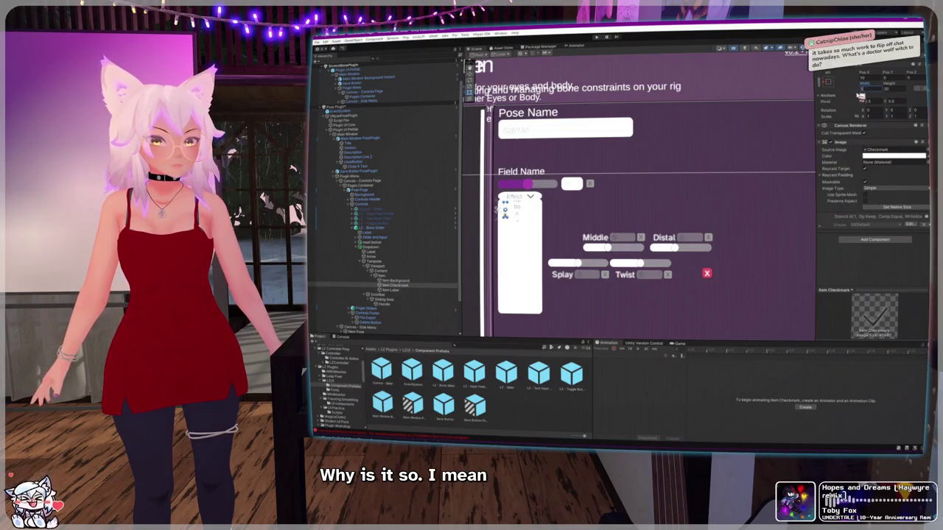
pyautogui.scroll(5, 497, 209)
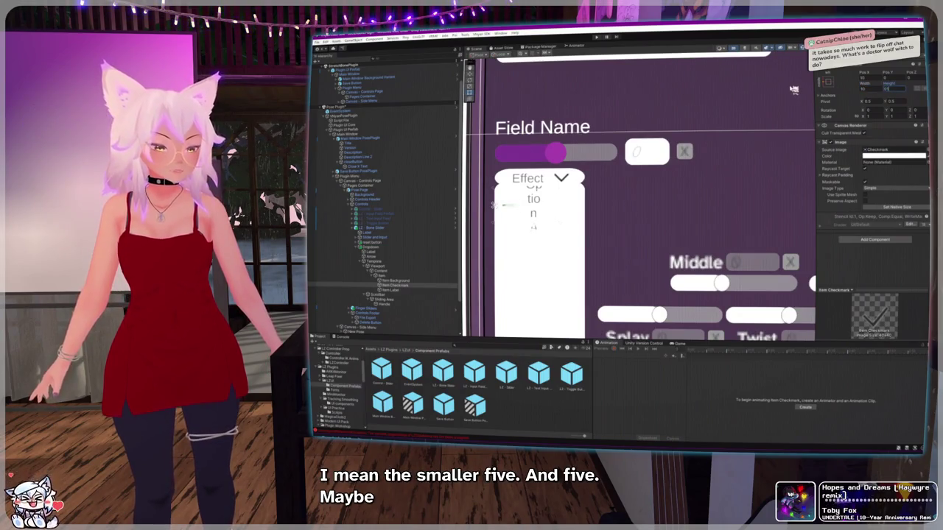
# Step: Set the checkmark height to 10 and resize the Option A label beside it
pyautogui.write('10')
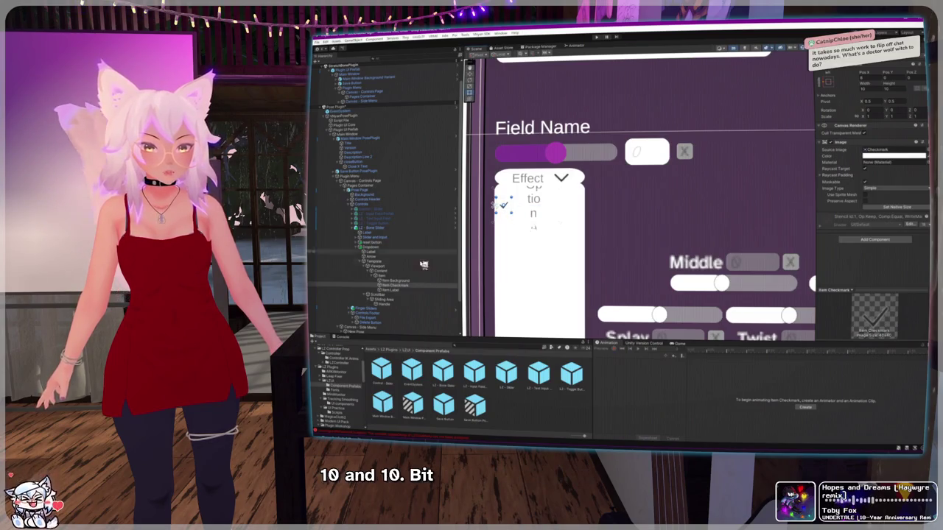
pyautogui.click(389, 289)
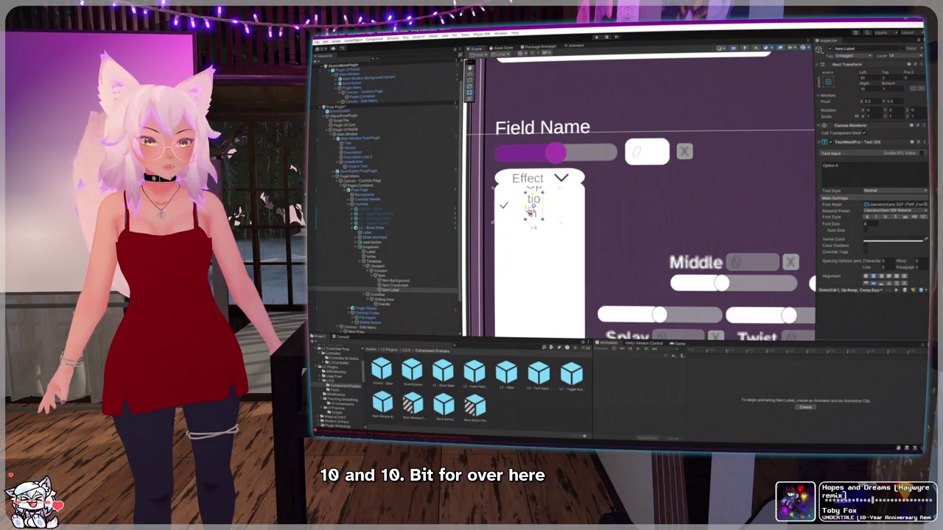
pyautogui.moveTo(524, 209); pyautogui.dragTo(507, 208)
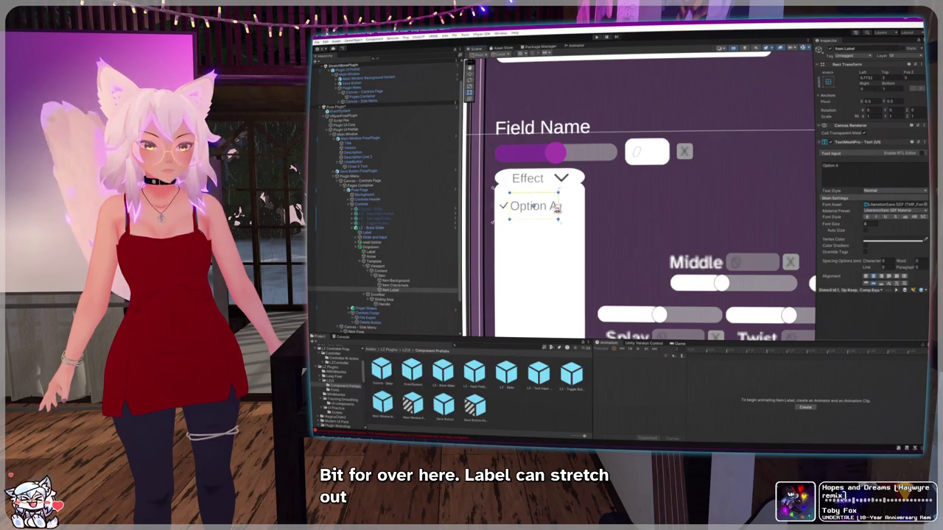
pyautogui.moveTo(558, 208); pyautogui.dragTo(553, 208)
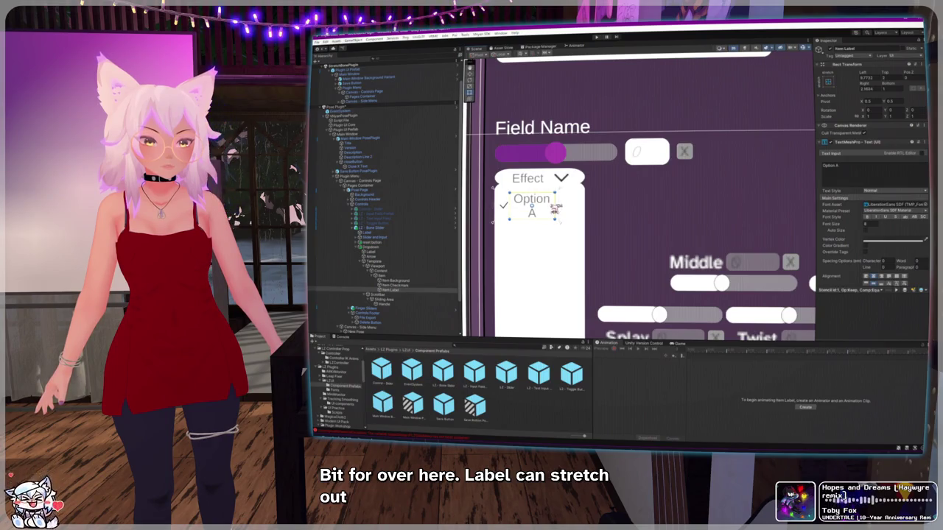
# Step: Pull the Item Background's right edge inward to fit the option
pyautogui.click(394, 286)
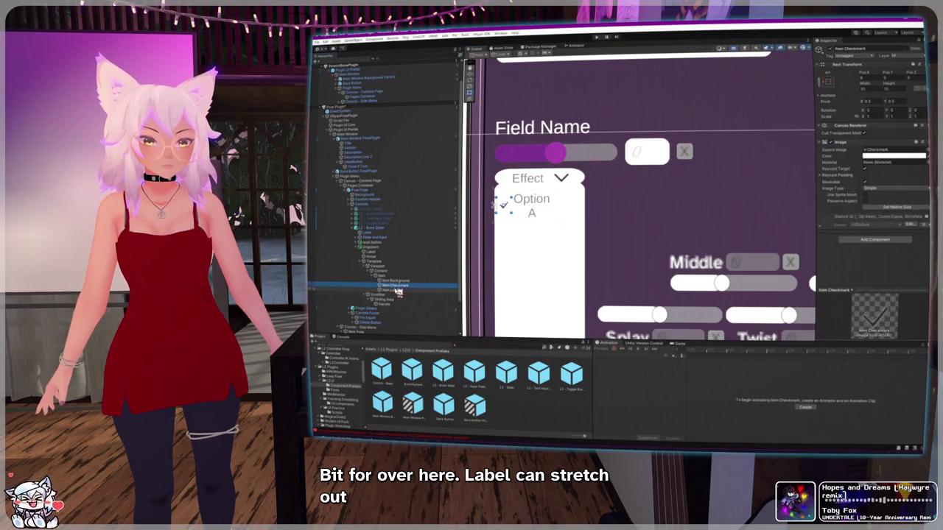
pyautogui.click(395, 281)
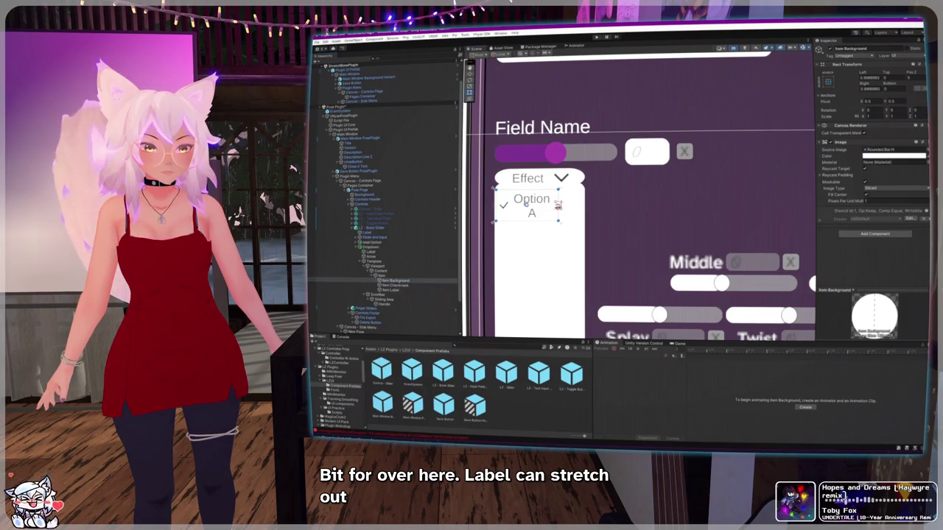
pyautogui.moveTo(566, 206); pyautogui.dragTo(557, 208)
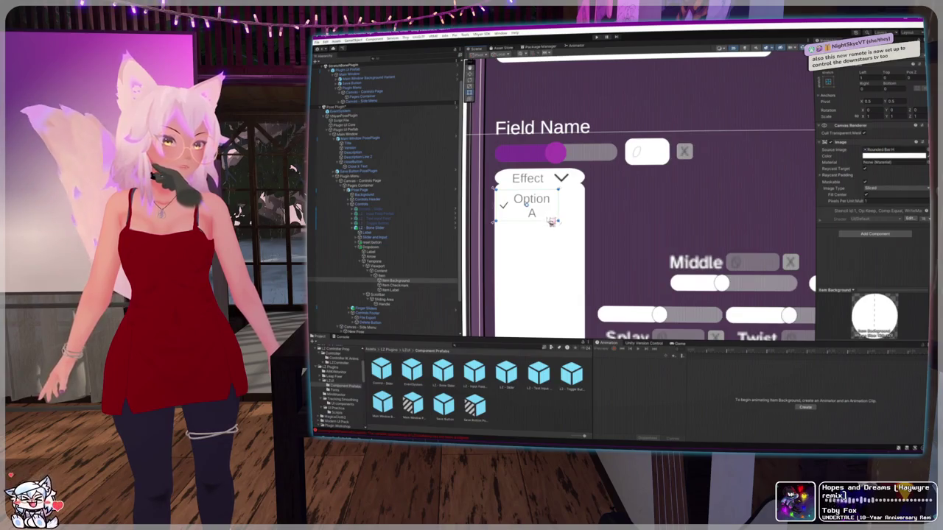
# Step: Select the scrollbar's Sliding Area and stretch it further right
pyautogui.click(384, 295)
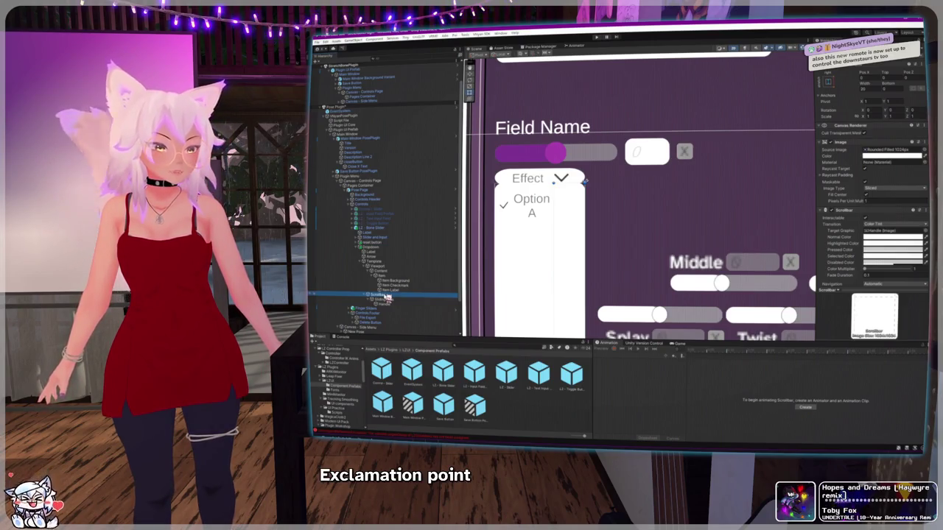
pyautogui.click(381, 300)
pyautogui.click(382, 295)
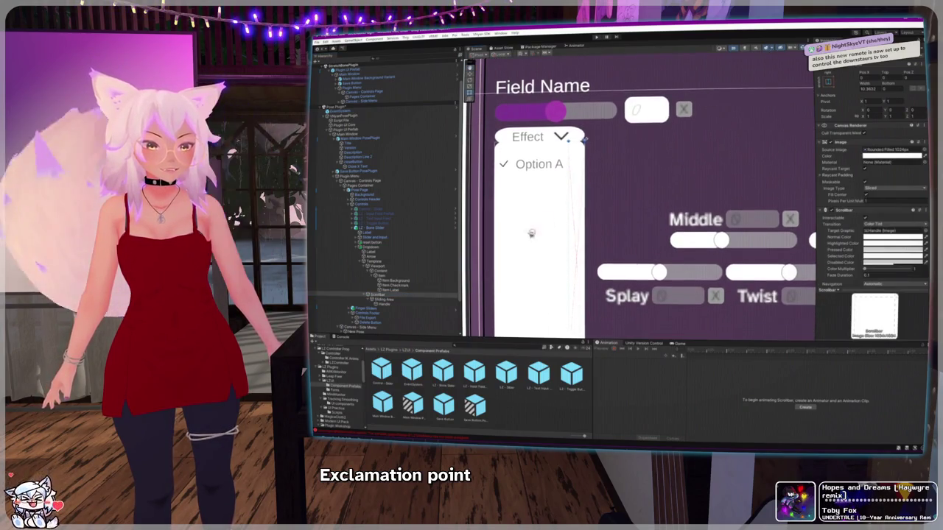
pyautogui.click(382, 300)
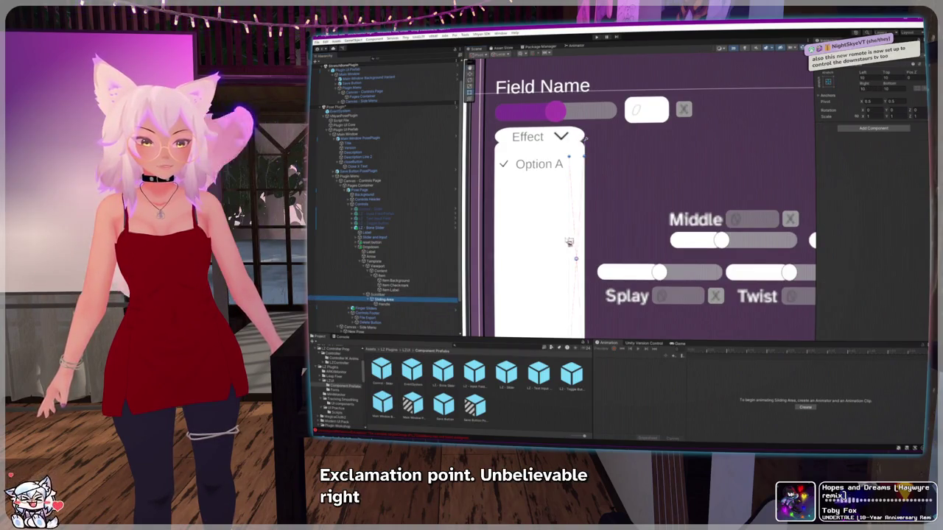
pyautogui.moveTo(567, 235)
pyautogui.mouseDown()
pyautogui.moveTo(626, 232)
pyautogui.moveTo(556, 230)
pyautogui.moveTo(632, 238)
pyautogui.mouseUp()
pyautogui.doubleClick(390, 291)
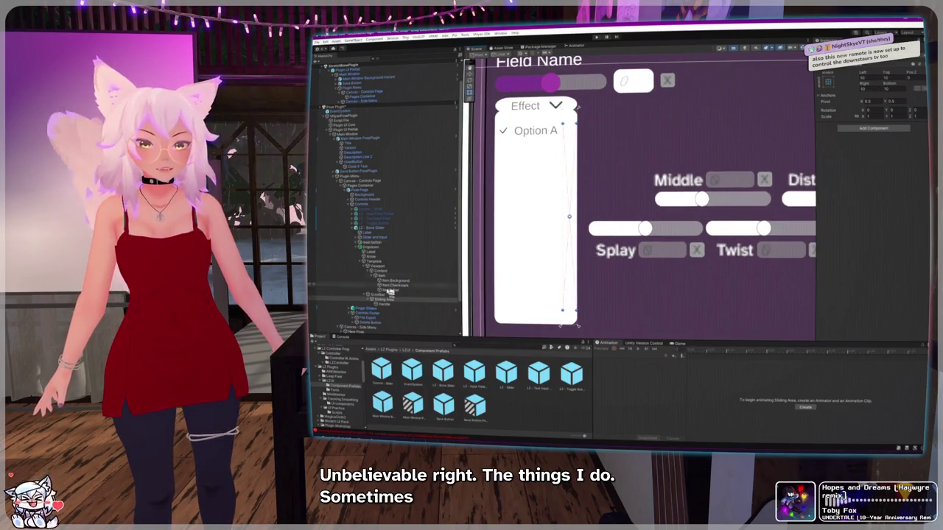
# Step: Resize the scrollbar and its handle until Option A fits on one line
pyautogui.click(387, 295)
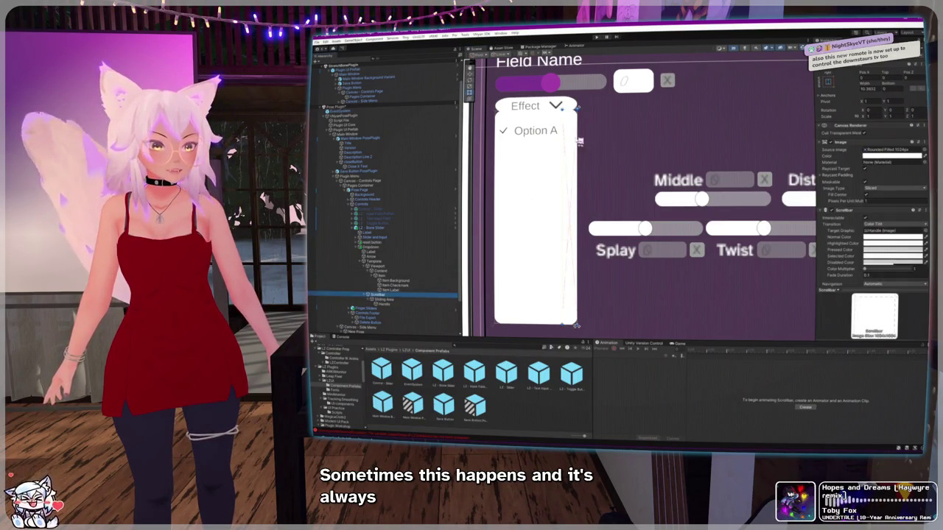
pyautogui.moveTo(562, 151)
pyautogui.mouseDown()
pyautogui.moveTo(541, 151)
pyautogui.moveTo(562, 156)
pyautogui.mouseUp()
pyautogui.click(564, 155)
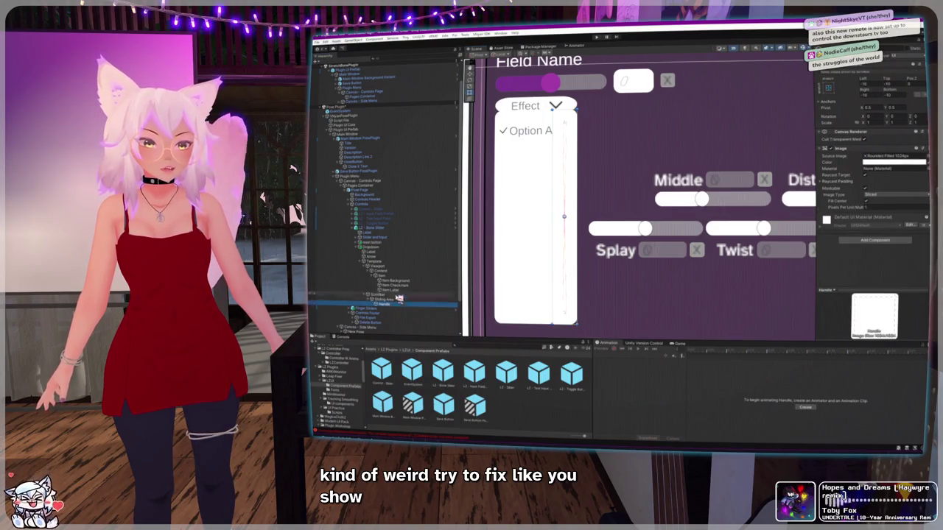
pyautogui.click(561, 140)
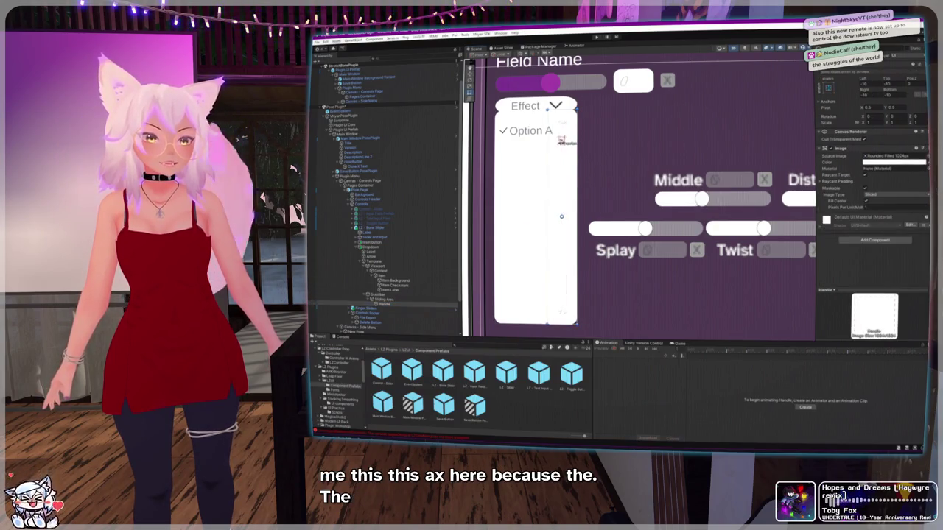
pyautogui.moveTo(558, 143); pyautogui.dragTo(575, 144)
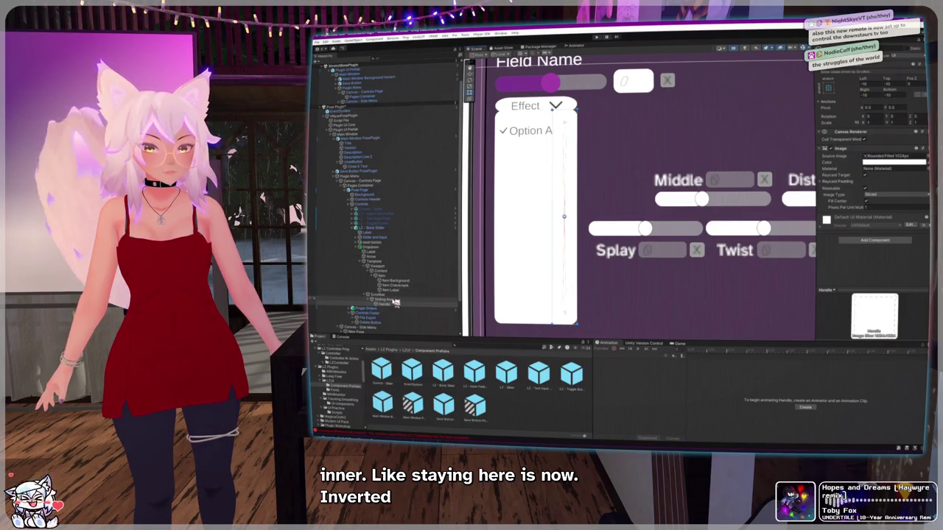
# Step: Try a stretch anchor preset on the handle, then adjust its rect
pyautogui.click(830, 95)
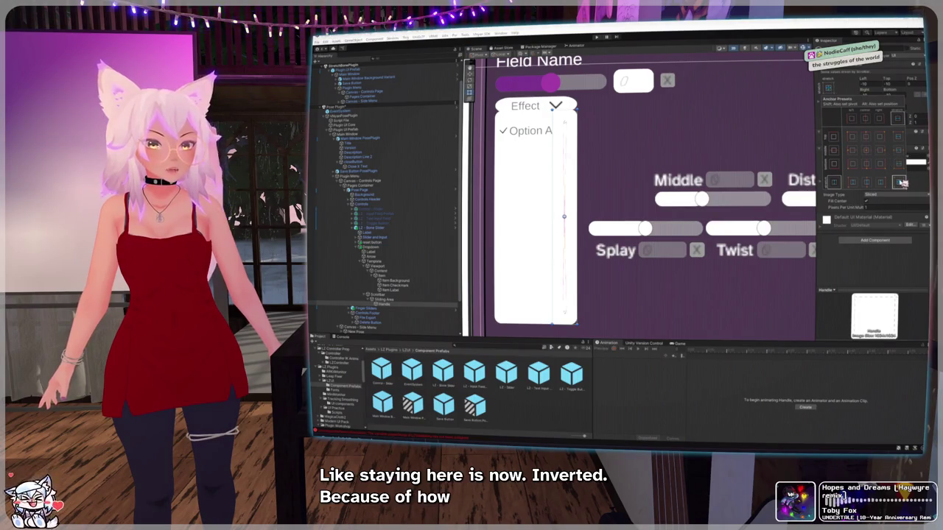
pyautogui.click(903, 184)
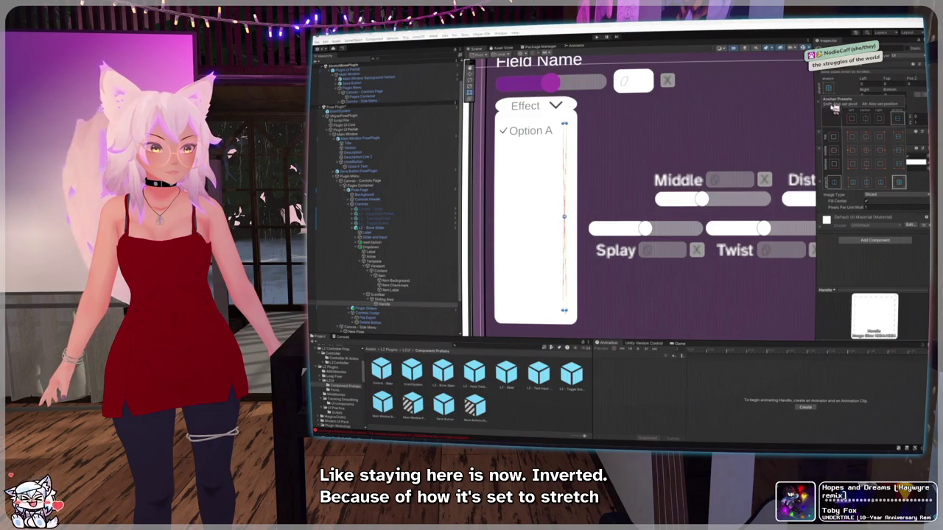
pyautogui.click(850, 85)
pyautogui.moveTo(566, 241); pyautogui.dragTo(545, 242)
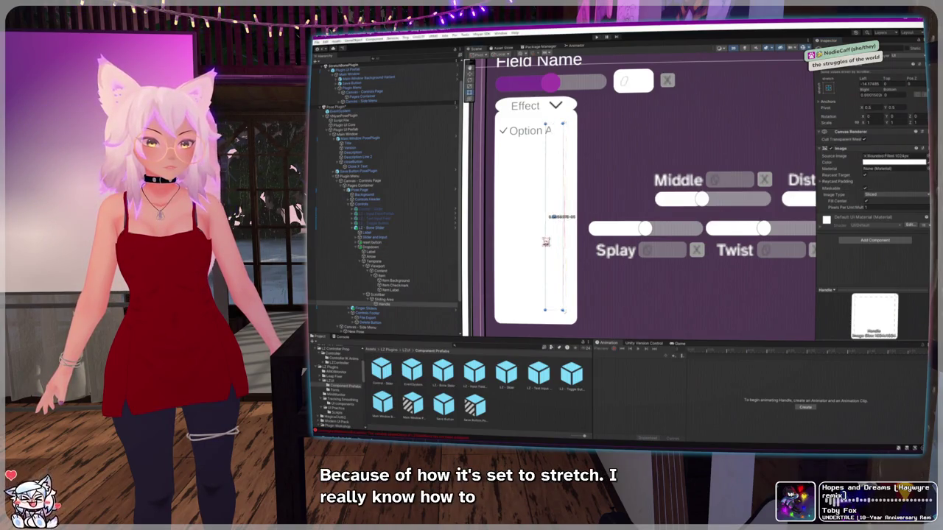
# Step: Anchor Sliding Area to stretch-stretch and trim its rect to fit the scrollbar
pyautogui.click(411, 301)
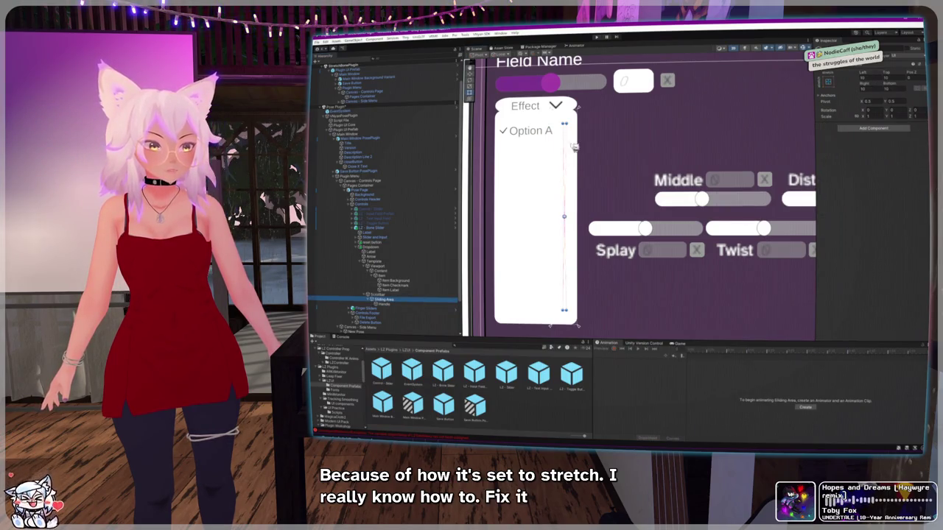
pyautogui.click(828, 82)
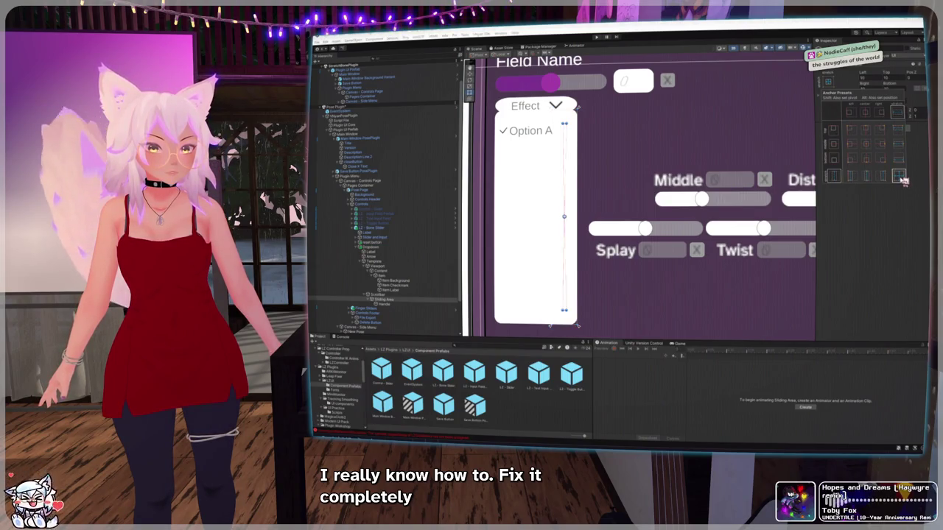
pyautogui.click(903, 180)
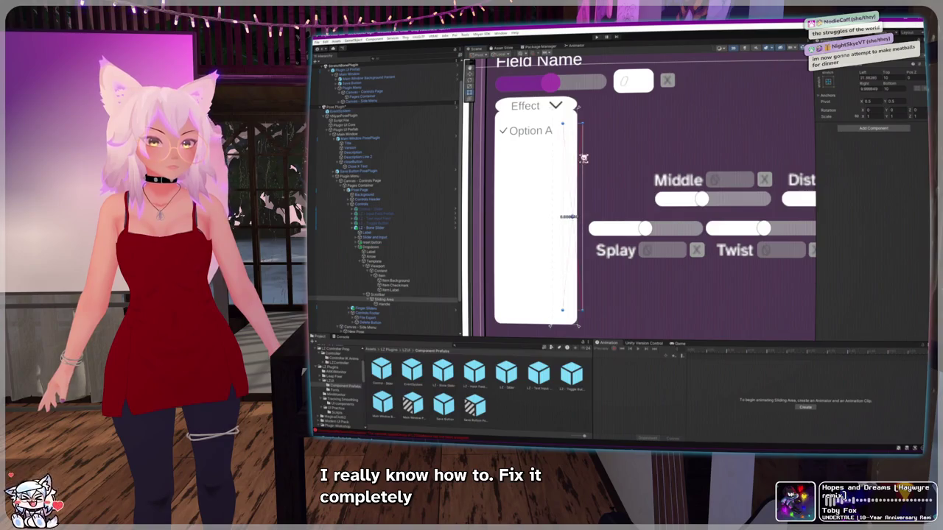
pyautogui.moveTo(554, 158); pyautogui.dragTo(576, 160)
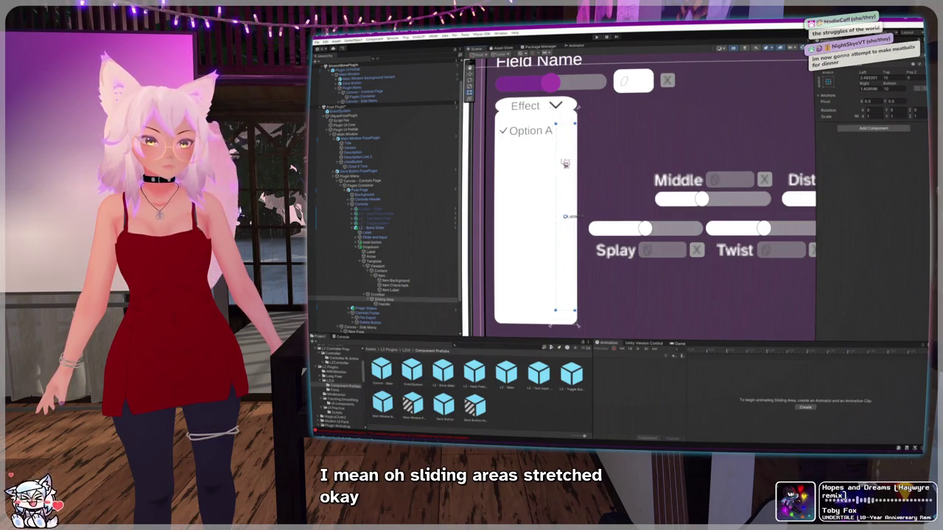
pyautogui.click(561, 201)
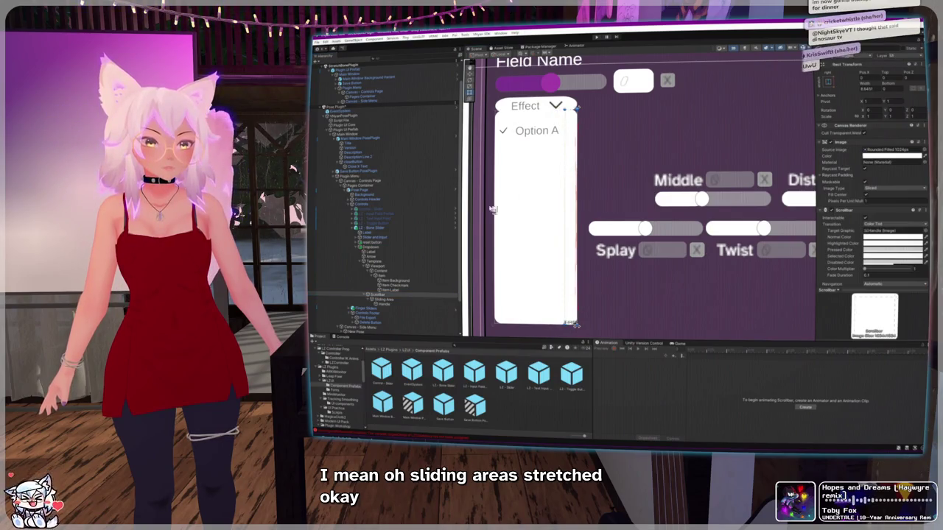
pyautogui.click(575, 181)
pyautogui.moveTo(576, 181); pyautogui.dragTo(564, 181)
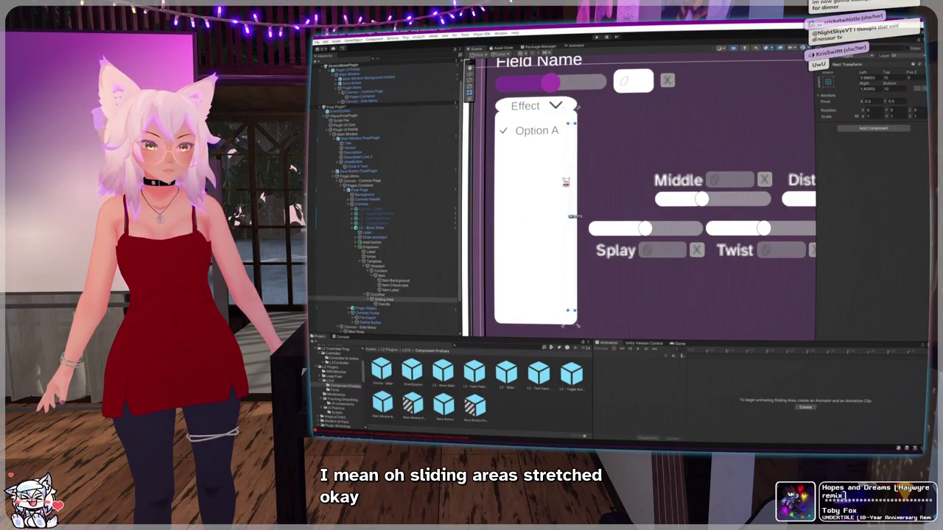
pyautogui.click(404, 305)
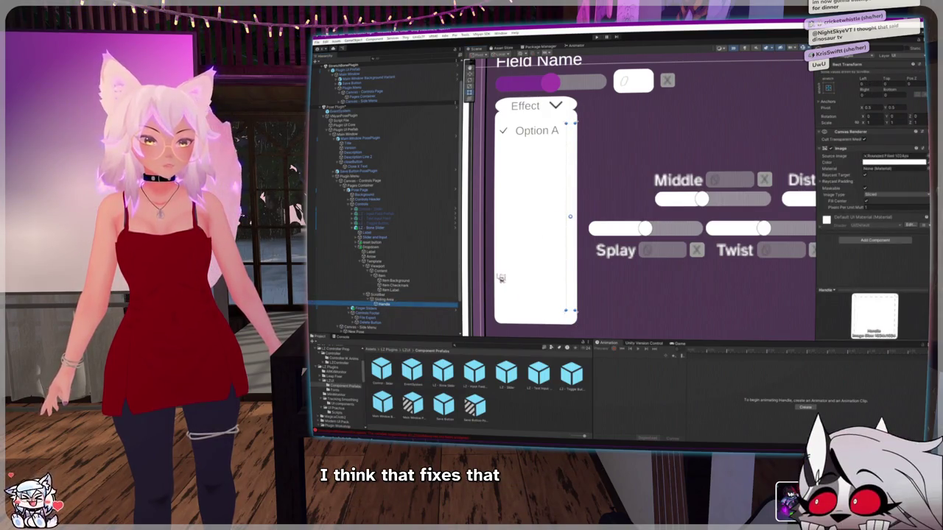
# Step: Inspect Item Background and Scrollbar, then select the dropdown's Template
pyautogui.click(391, 286)
pyautogui.click(393, 281)
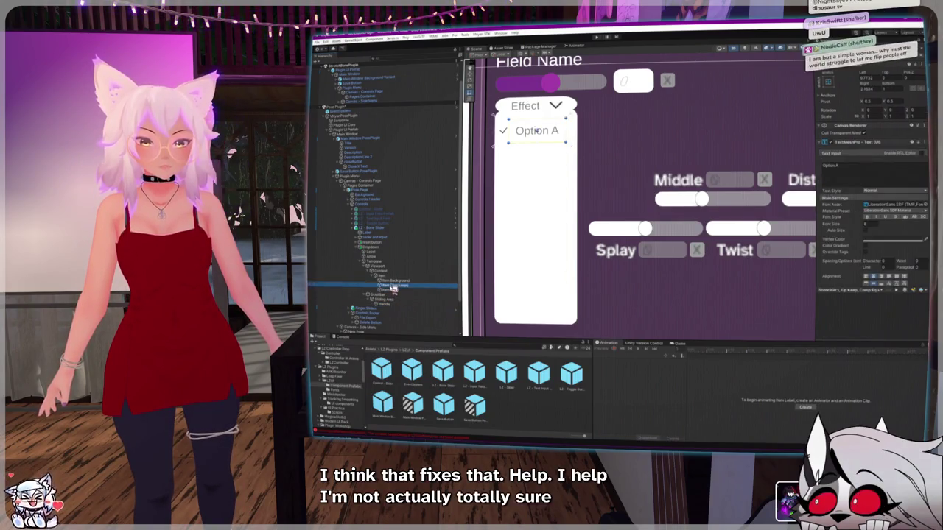
pyautogui.click(388, 296)
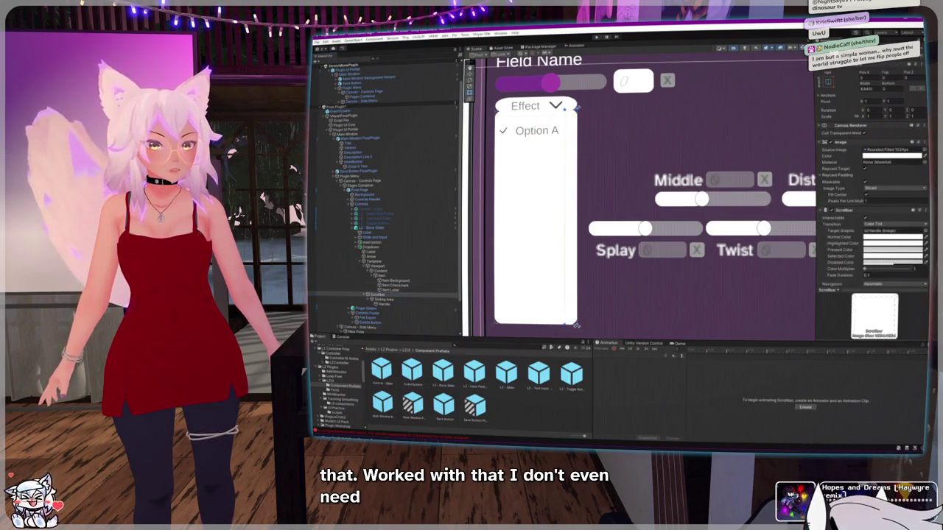
pyautogui.click(786, 142)
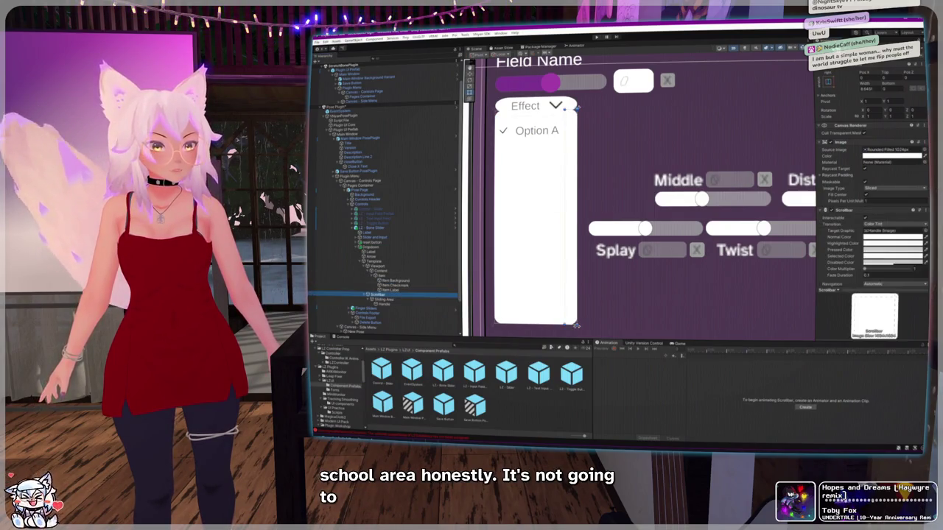
pyautogui.click(375, 262)
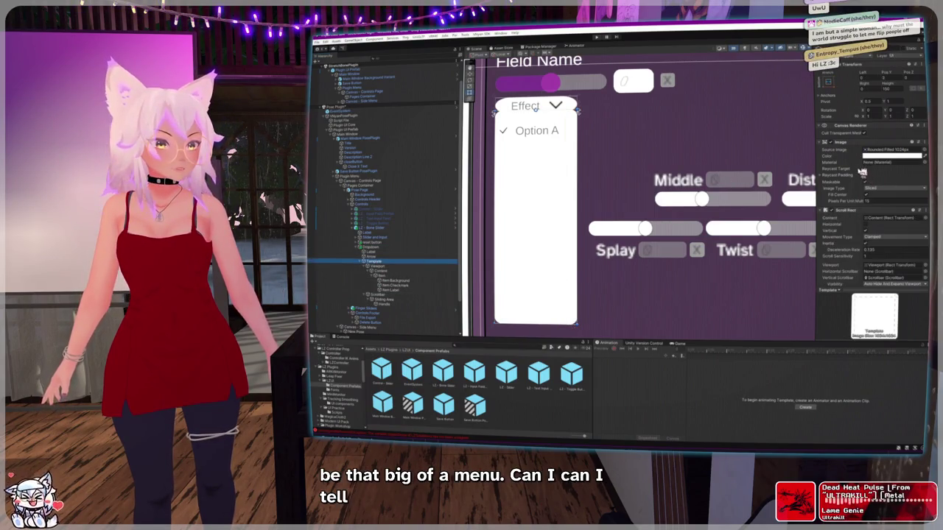
pyautogui.scroll(-3, 847, 168)
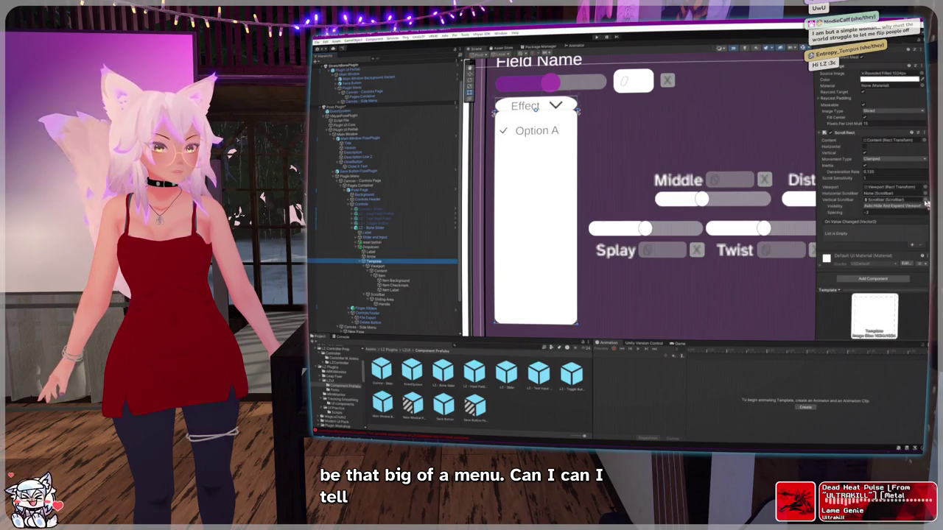
# Step: Set the Template's Vertical Scrollbar to None and disable the Scrollbar object
pyautogui.click(925, 199)
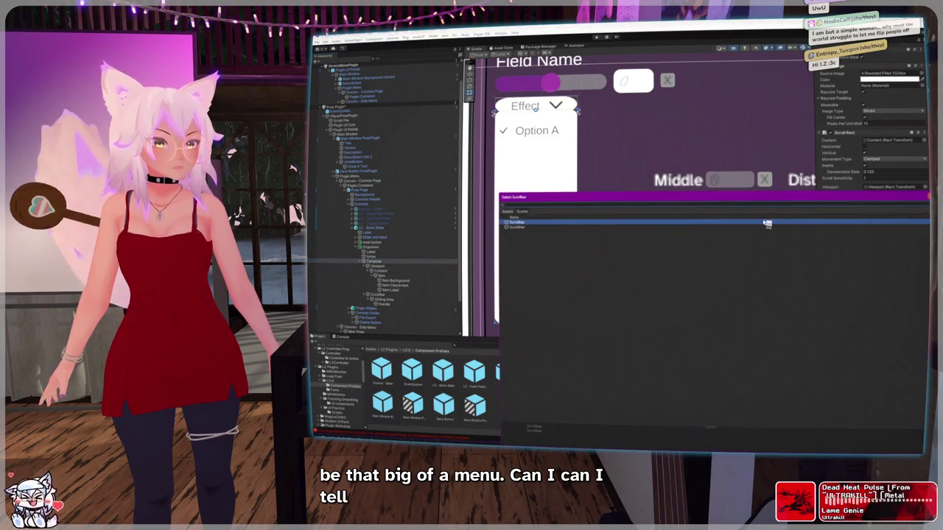
pyautogui.doubleClick(524, 221)
pyautogui.click(388, 295)
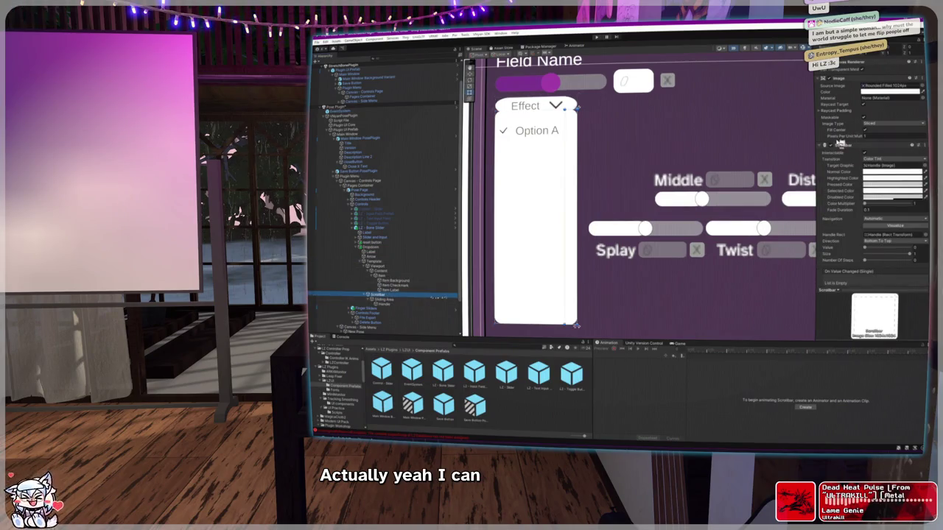
pyautogui.scroll(5, 872, 184)
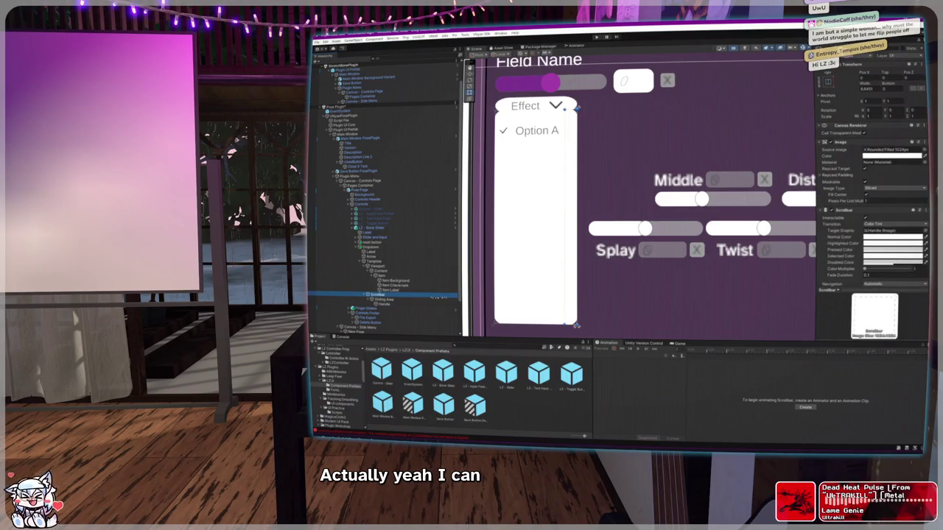
pyautogui.click(823, 49)
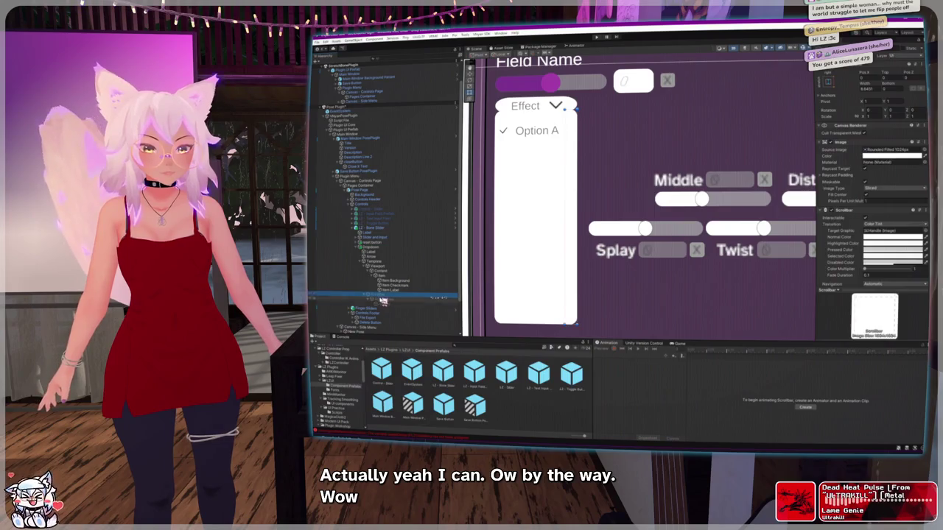
# Step: Delete the Scrollbar and move the Option A item up in the list
pyautogui.press('Delete')
pyautogui.click(385, 290)
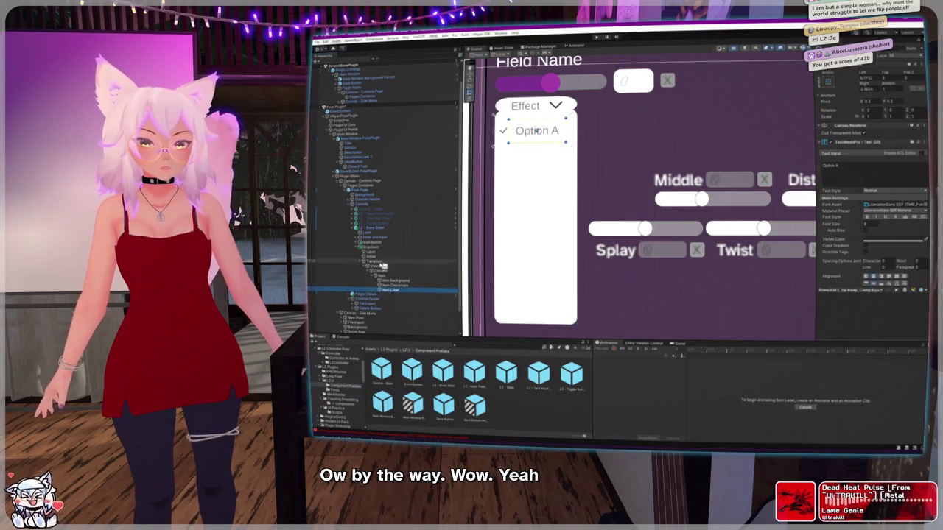
pyautogui.click(383, 276)
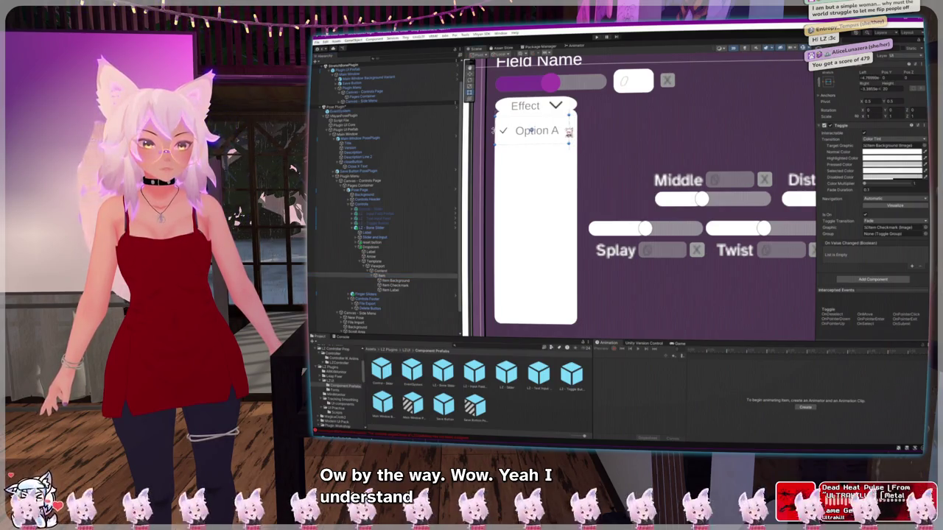
pyautogui.moveTo(549, 143); pyautogui.dragTo(552, 129)
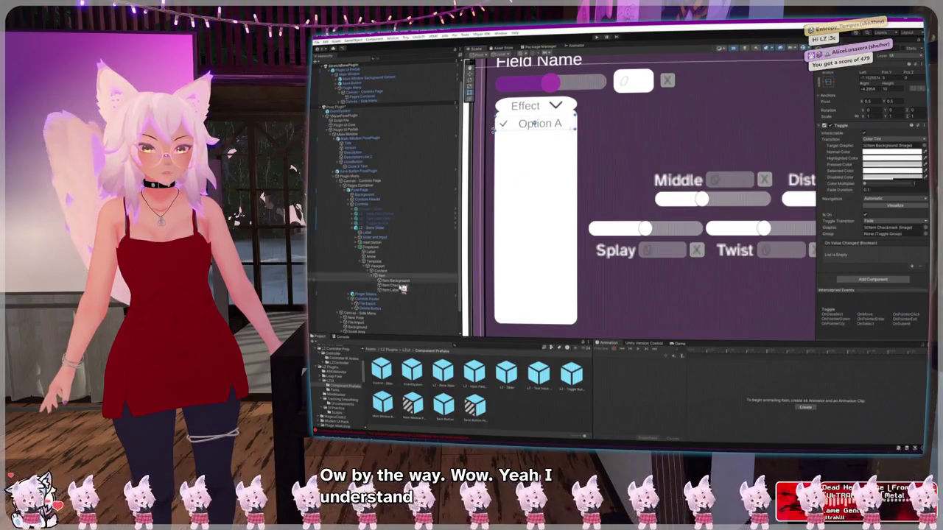
# Step: Switch off the dropdown's Template so the options list hides
pyautogui.click(391, 282)
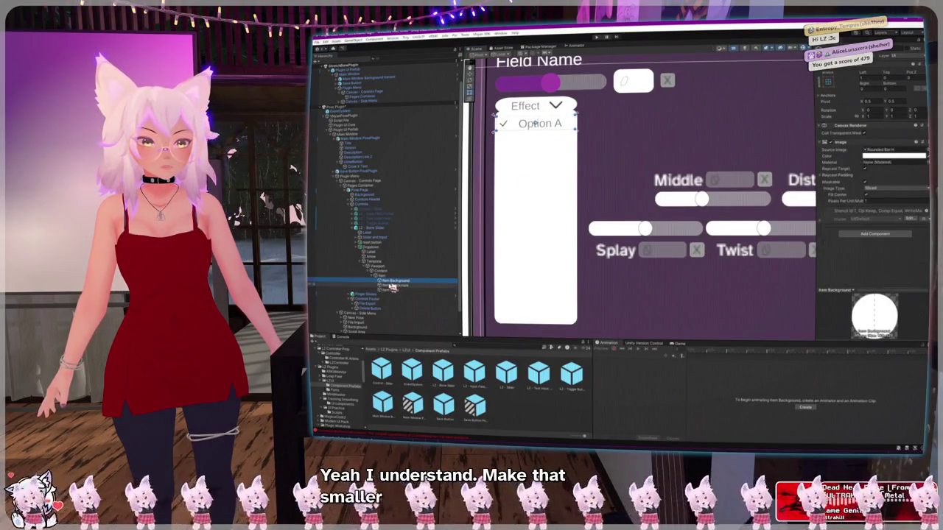
pyautogui.click(393, 286)
pyautogui.click(394, 290)
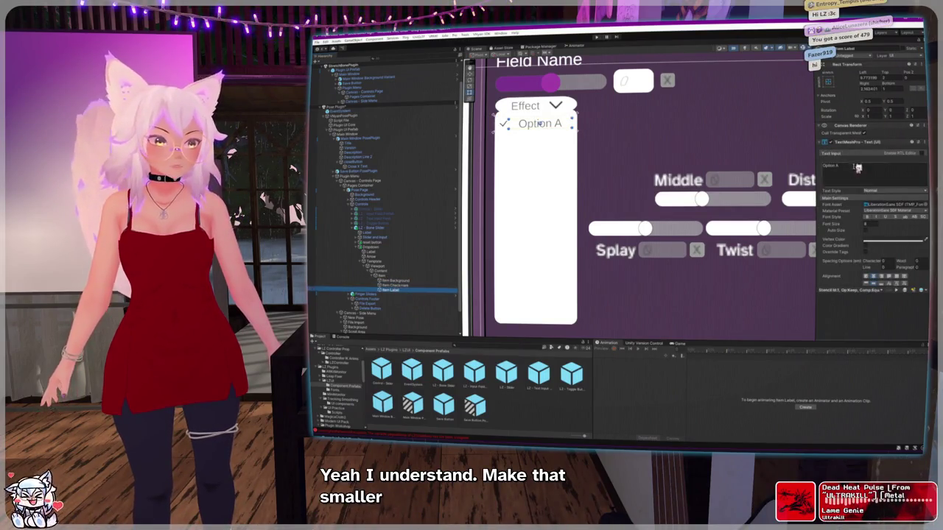
pyautogui.click(401, 281)
pyautogui.click(379, 271)
pyautogui.click(374, 262)
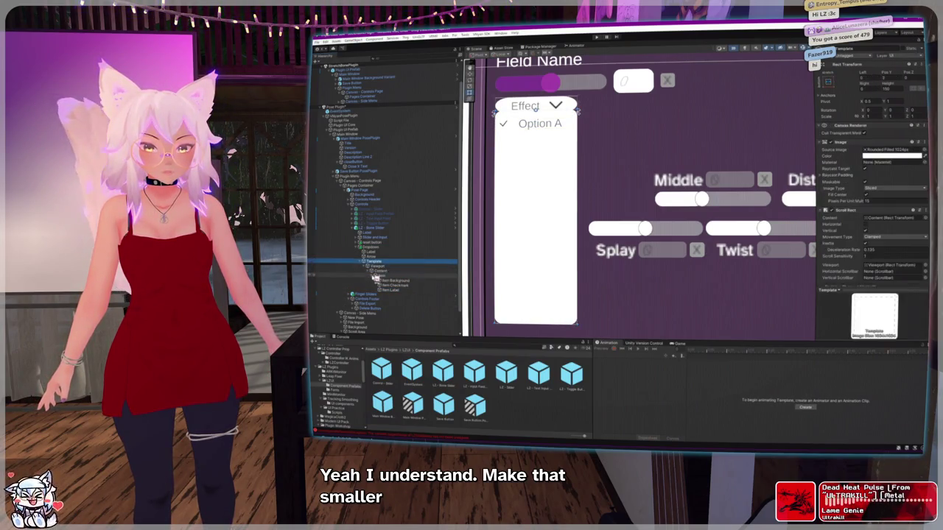
pyautogui.click(372, 277)
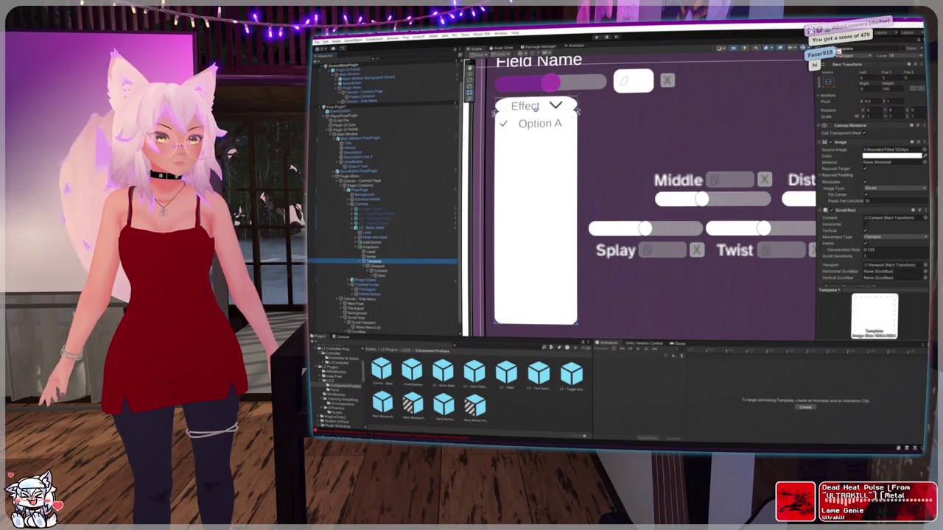
pyautogui.hotkey('alt', 'shift', 'a')
# Step: Select the bone slider's Dropdown, then its Template child, to show the Template's Scroll Rect settings
pyautogui.scroll(-3, 525, 179)
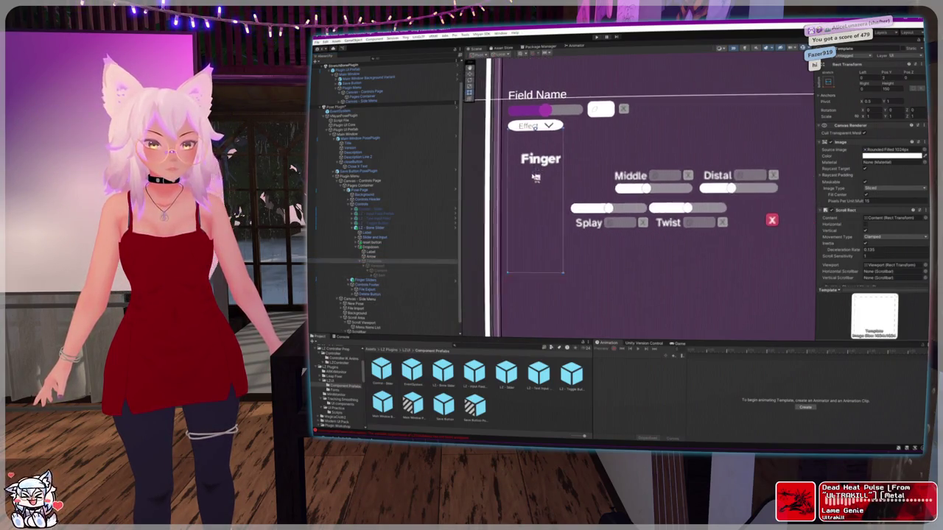
pyautogui.scroll(1, 560, 177)
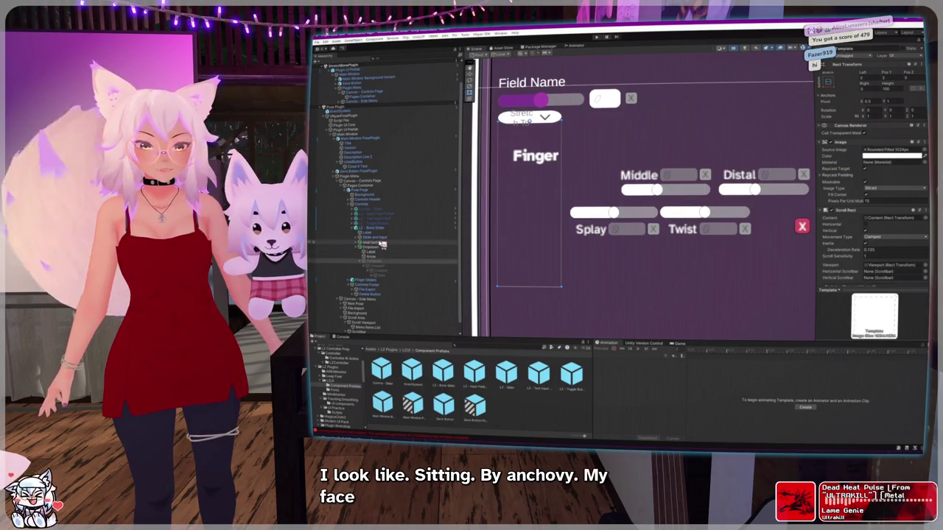
pyautogui.click(383, 241)
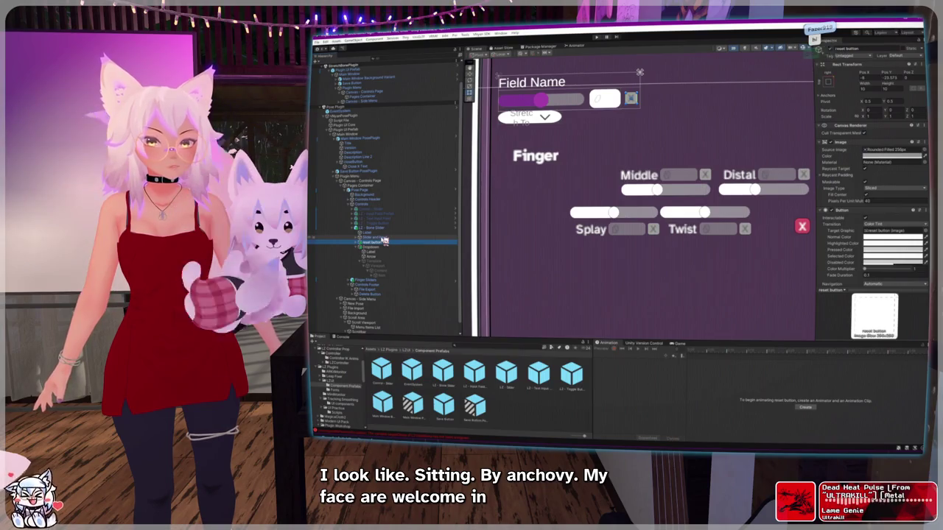
pyautogui.click(367, 246)
pyautogui.click(368, 260)
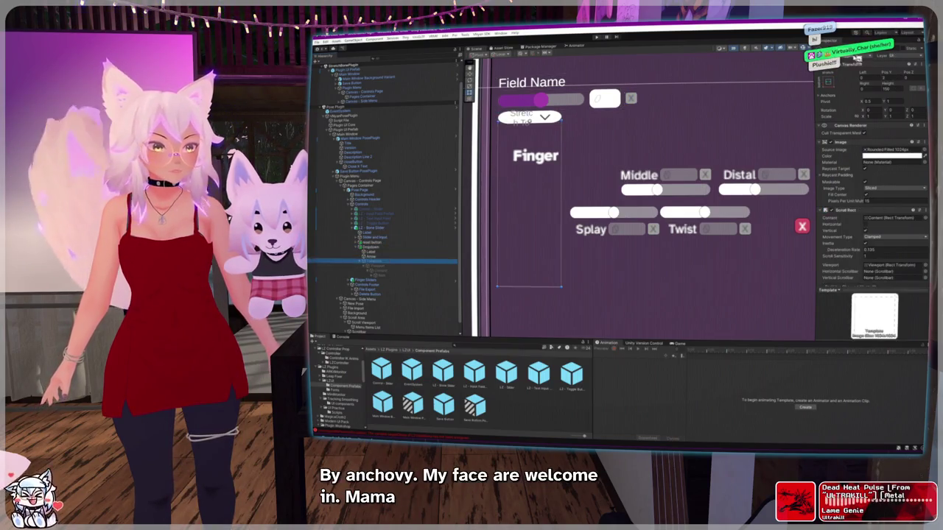
# Step: Select the Bone Slider's field-name label so its text can read 'Bone'
pyautogui.click(369, 228)
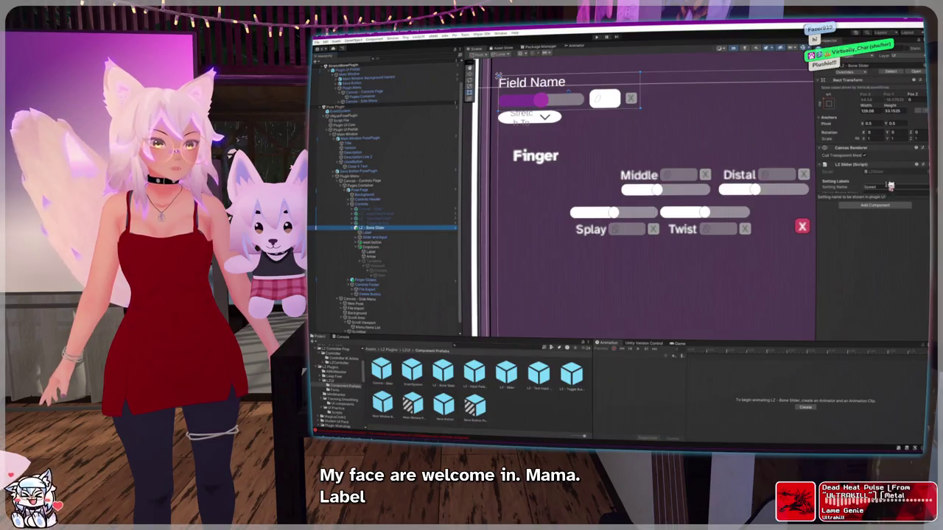
pyautogui.click(404, 233)
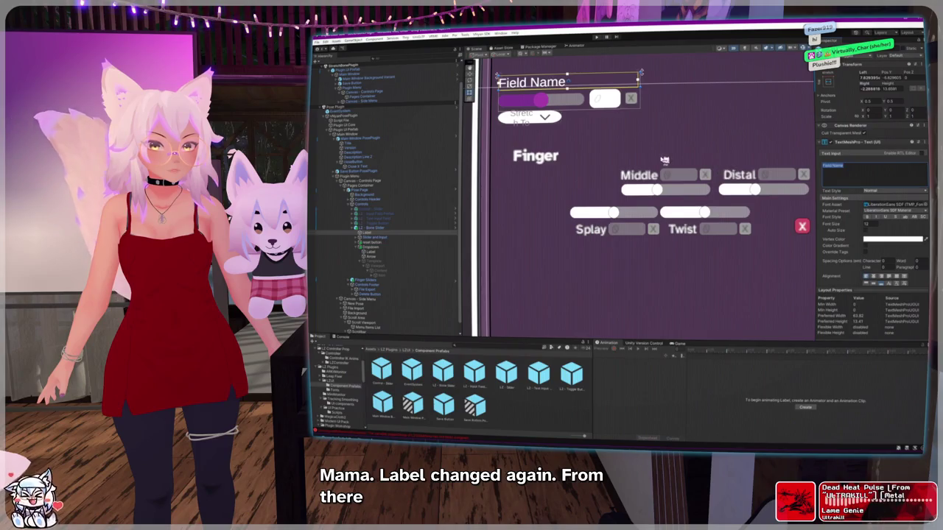
pyautogui.scroll(2, 664, 159)
pyautogui.write('Bone')
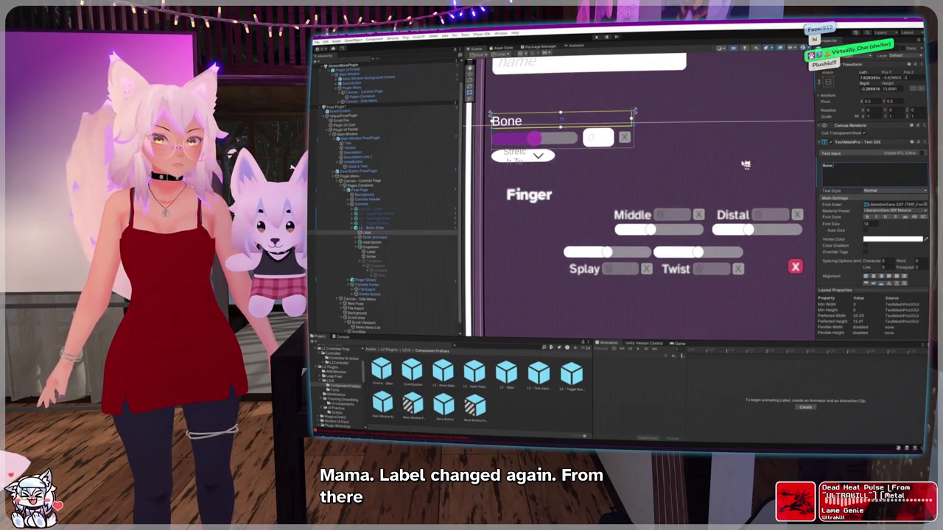
# Step: Expand the slider and input group, select the dropdown's caption label and clear its old text
pyautogui.click(375, 238)
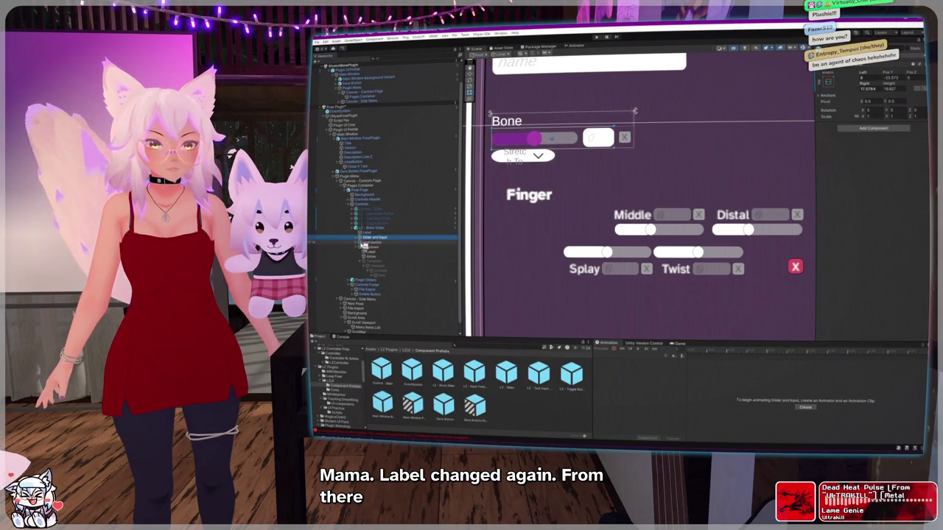
pyautogui.click(359, 238)
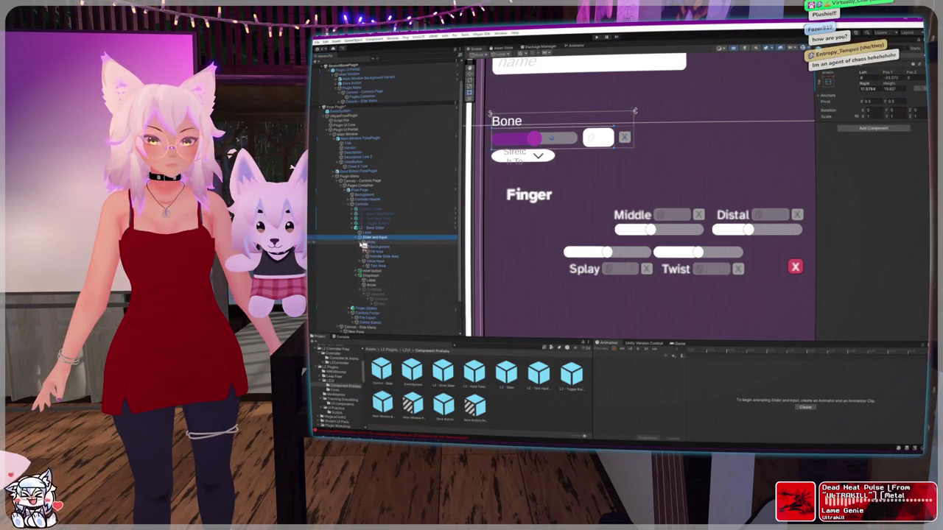
pyautogui.click(360, 271)
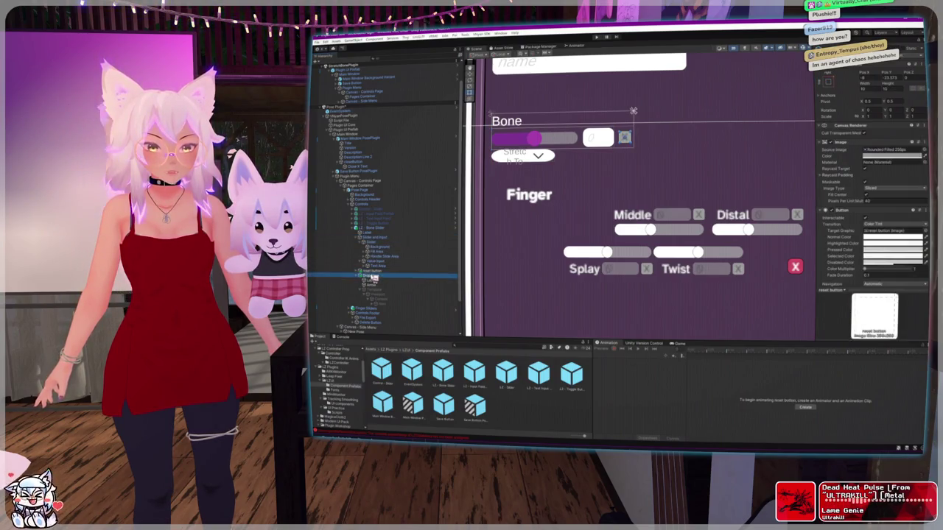
pyautogui.click(373, 280)
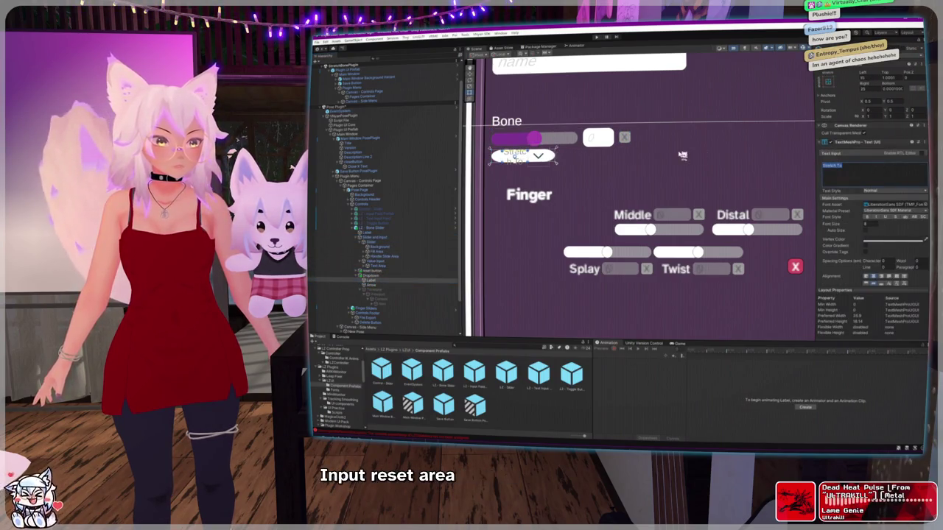
pyautogui.press('BackSpace')
pyautogui.write('Effect')
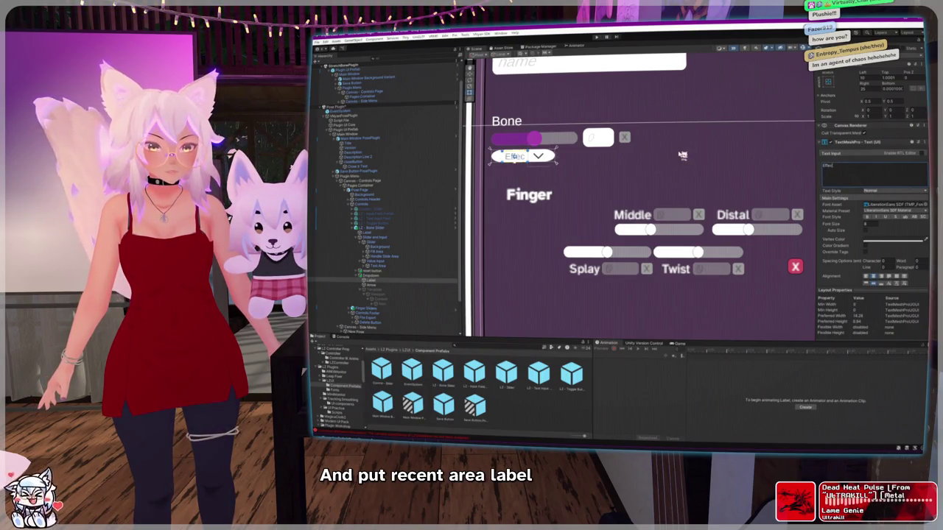
# Step: Rename the dropdown's first option to 'Effect'
pyautogui.click(366, 275)
pyautogui.click(863, 178)
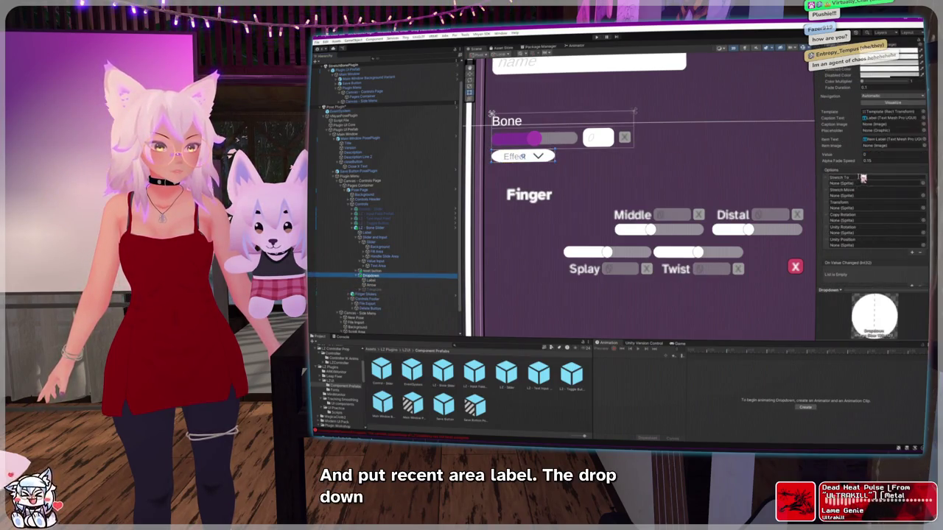
pyautogui.write('Effect')
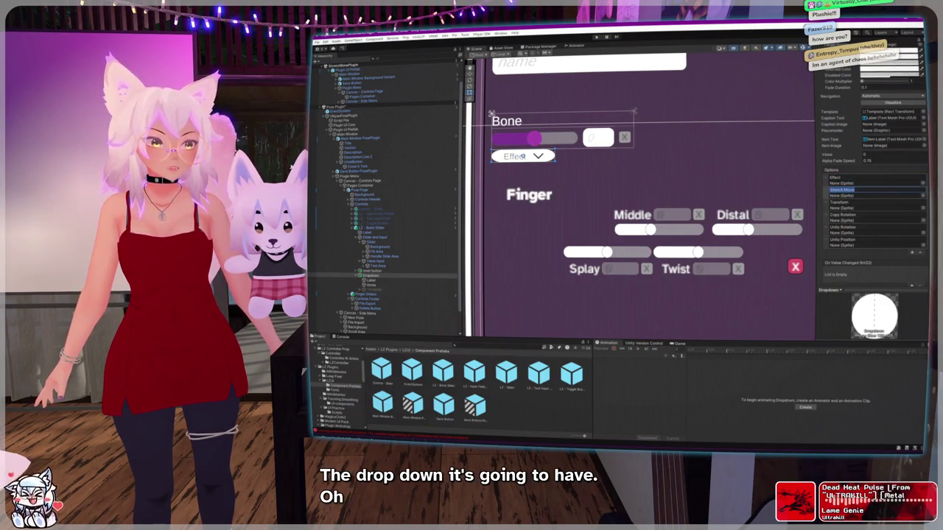
# Step: Remove the Stretch Move, Unity Rotation and Unity Position options from the list
pyautogui.click(921, 253)
pyautogui.click(836, 235)
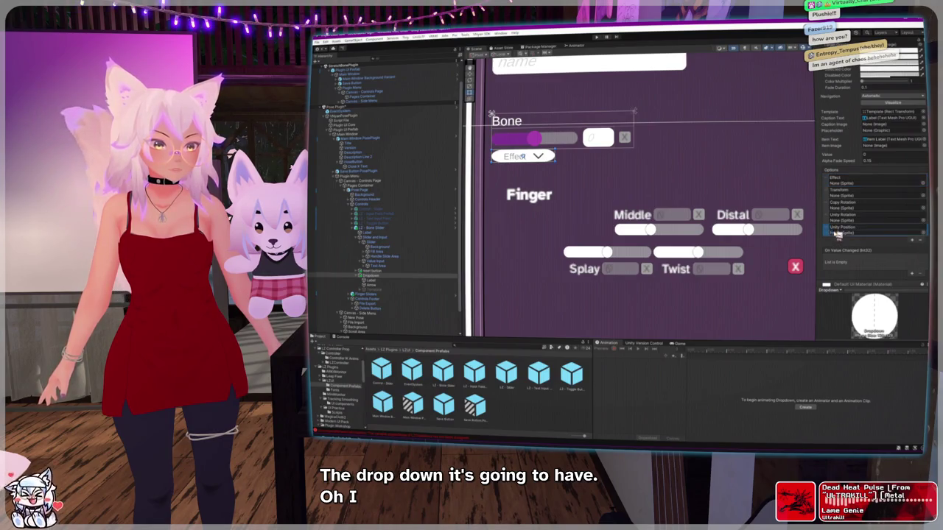
pyautogui.click(922, 242)
pyautogui.click(922, 229)
pyautogui.click(839, 191)
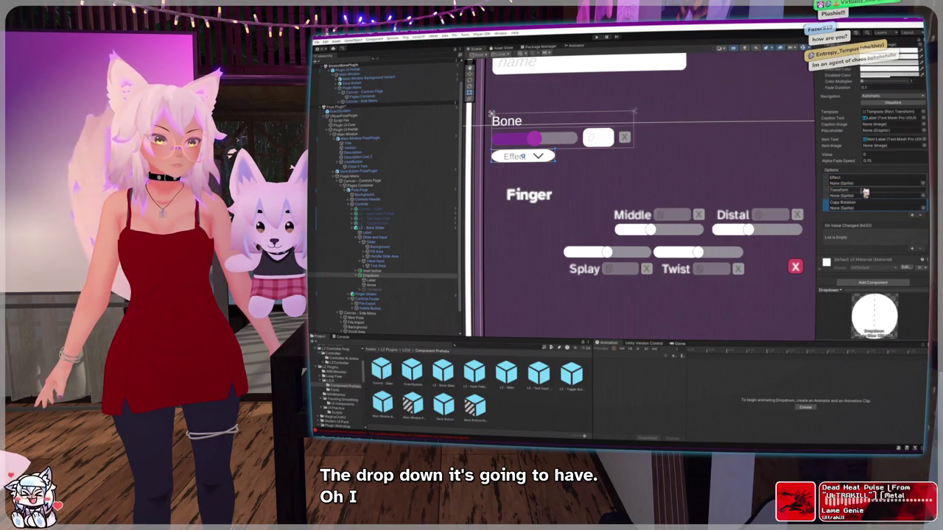
# Step: Clear the Transform option's text and rename Copy Rotation to an 'Oscillate' oscillator entry
pyautogui.press('BackSpace')
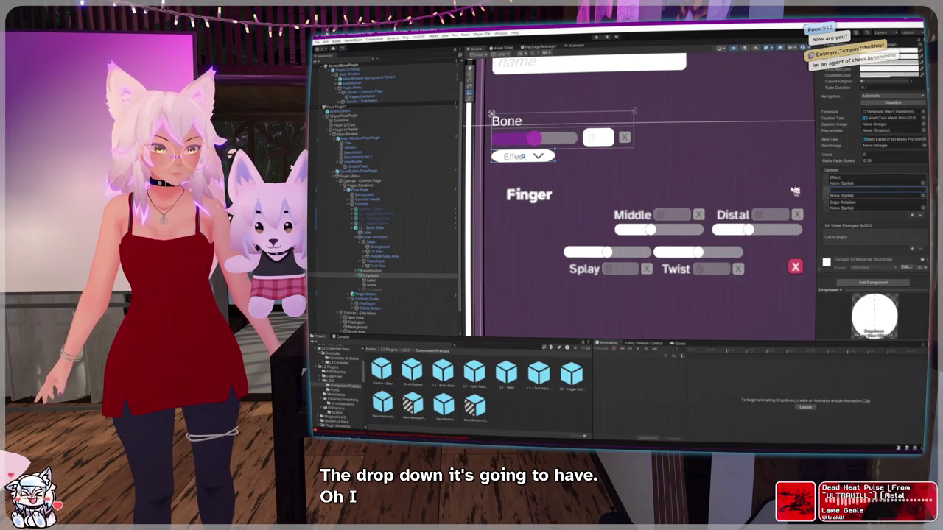
pyautogui.write('Empty')
pyautogui.click(867, 201)
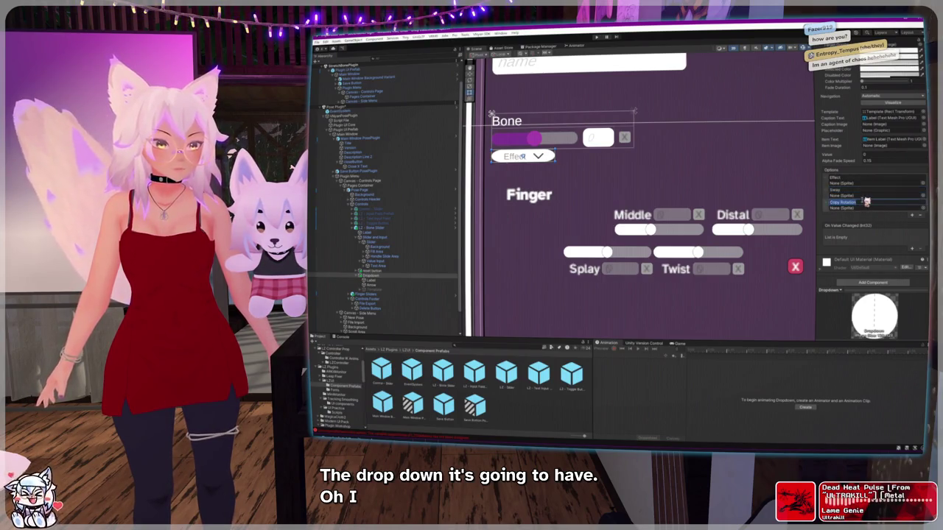
pyautogui.write('Oscillate')
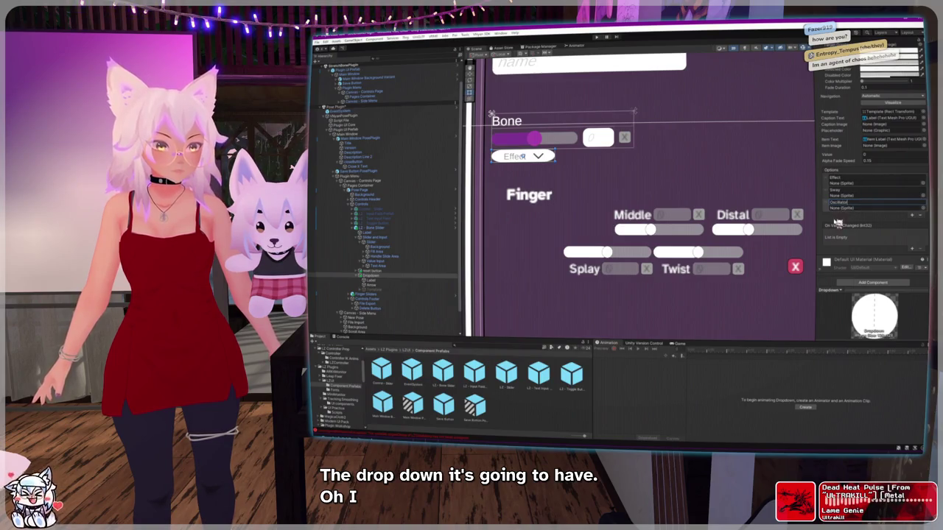
pyautogui.click(376, 281)
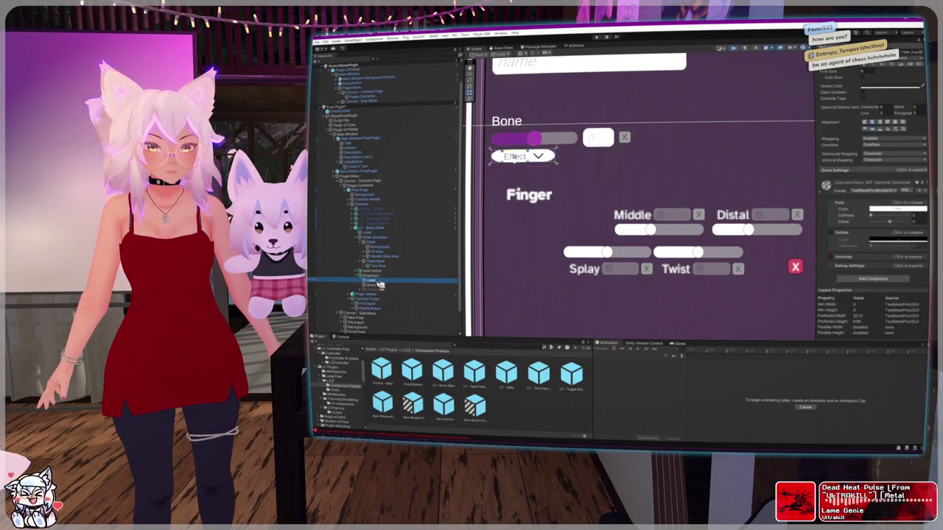
pyautogui.click(377, 277)
pyautogui.click(659, 287)
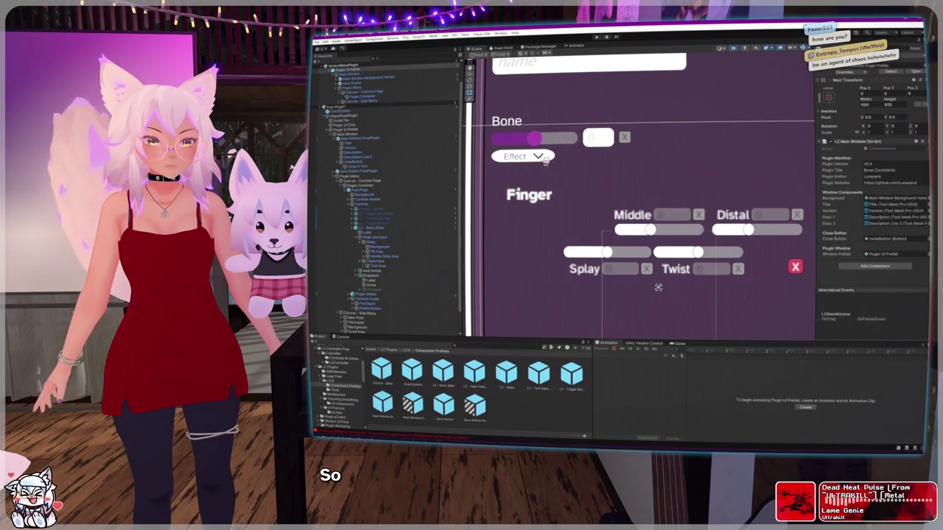
pyautogui.scroll(-1, 639, 278)
pyautogui.scroll(-1, 639, 278)
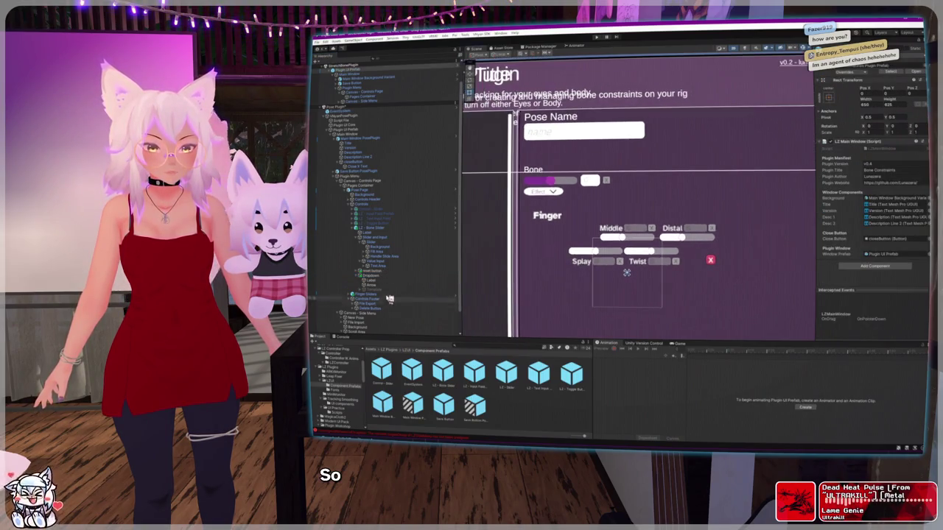
pyautogui.click(372, 280)
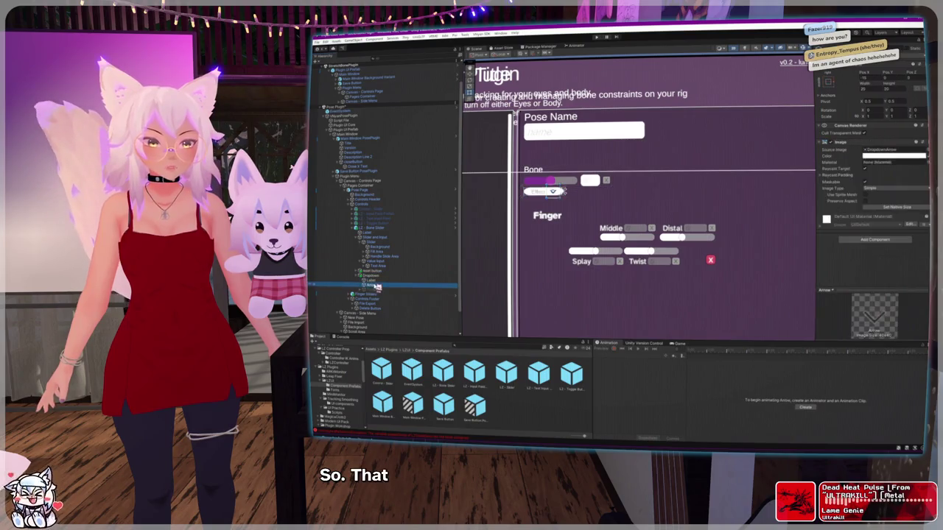
pyautogui.click(380, 291)
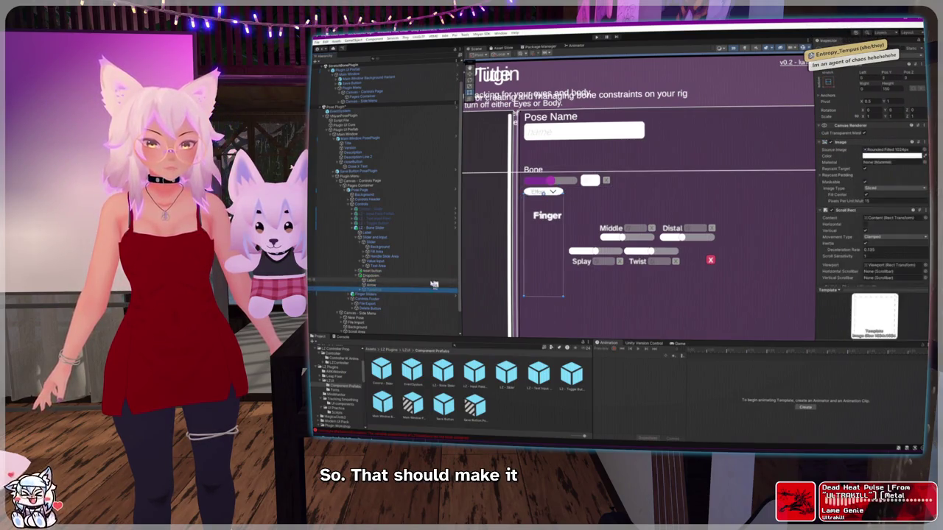
pyautogui.click(832, 49)
pyautogui.click(832, 50)
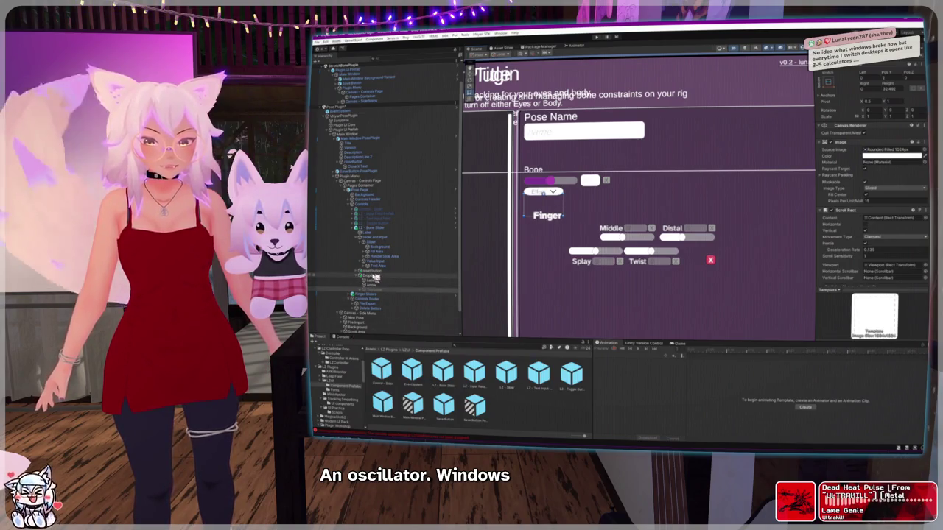
pyautogui.click(357, 240)
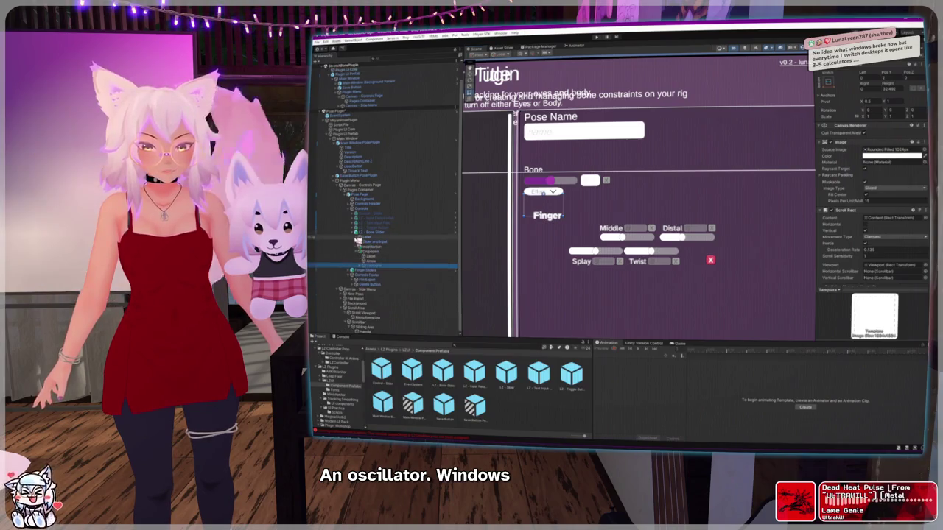
pyautogui.click(373, 240)
pyautogui.click(374, 233)
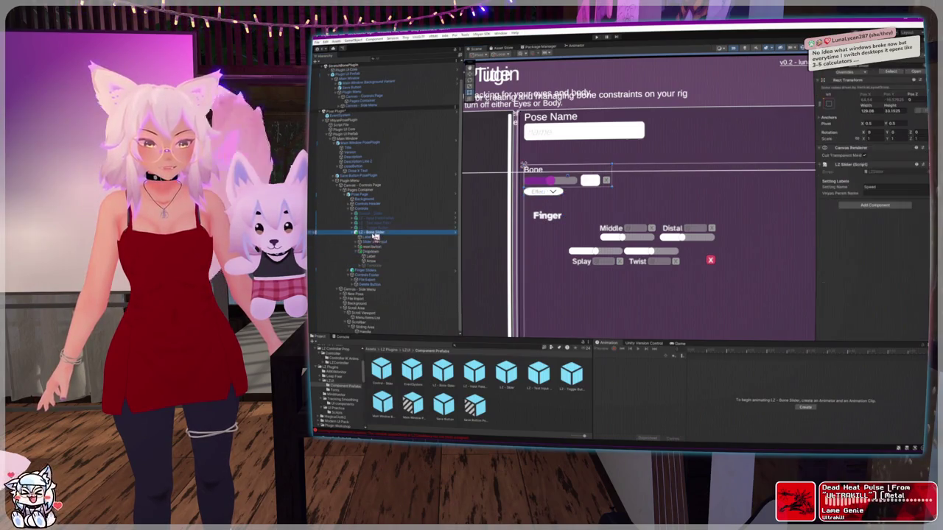
pyautogui.moveTo(606, 188); pyautogui.dragTo(604, 196)
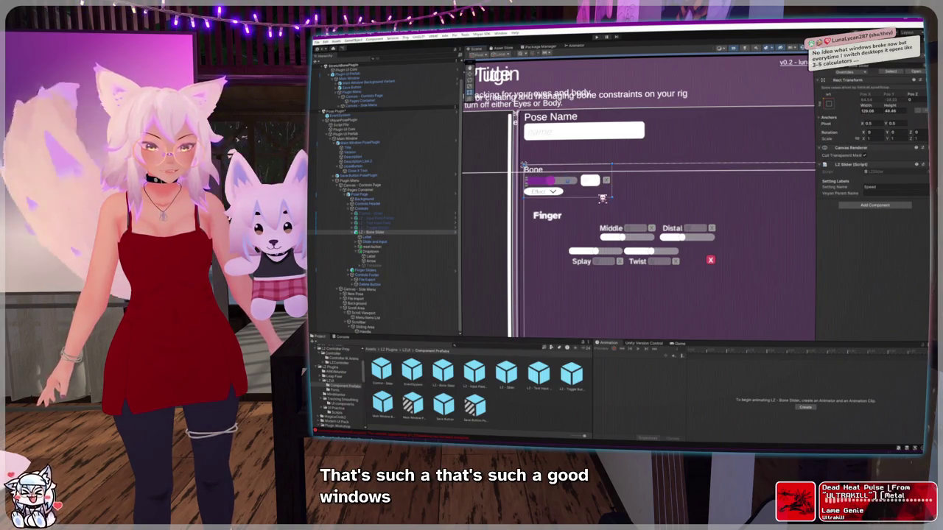
pyautogui.scroll(2, 552, 195)
pyautogui.scroll(2, 552, 195)
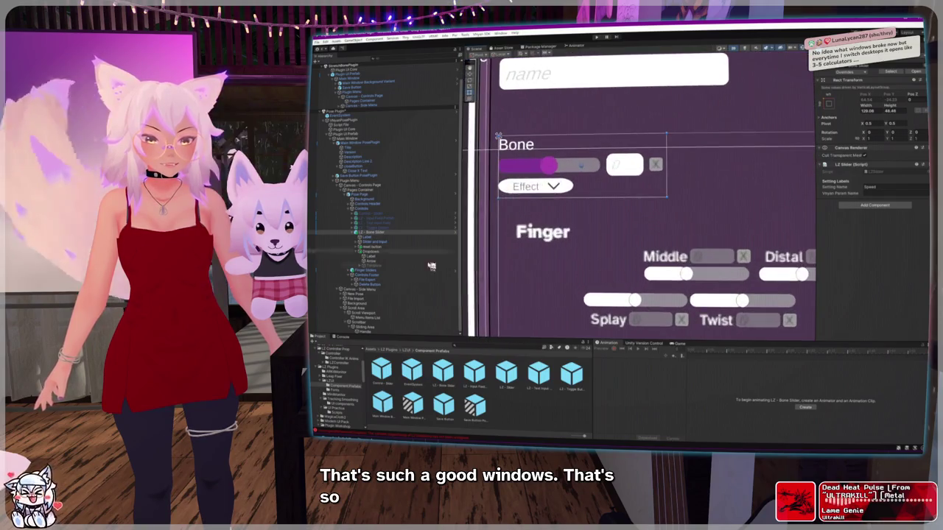
pyautogui.click(369, 252)
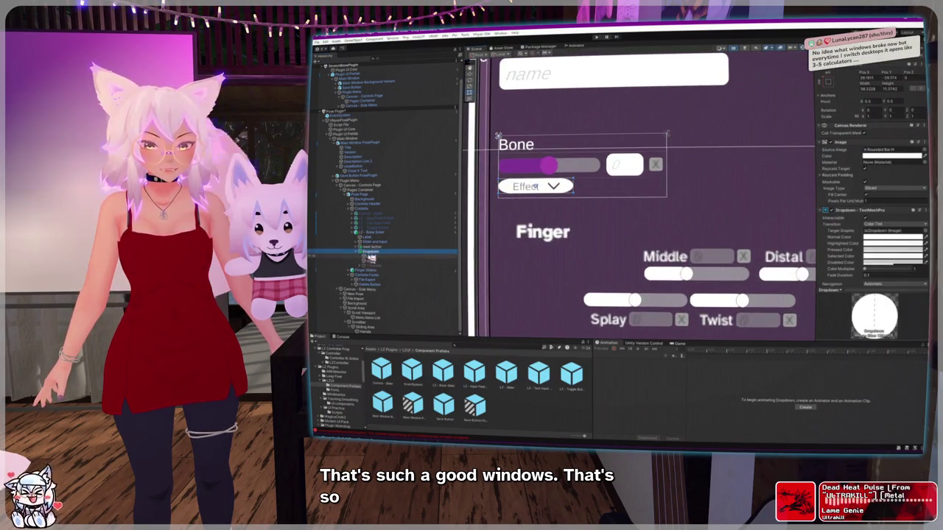
pyautogui.click(359, 252)
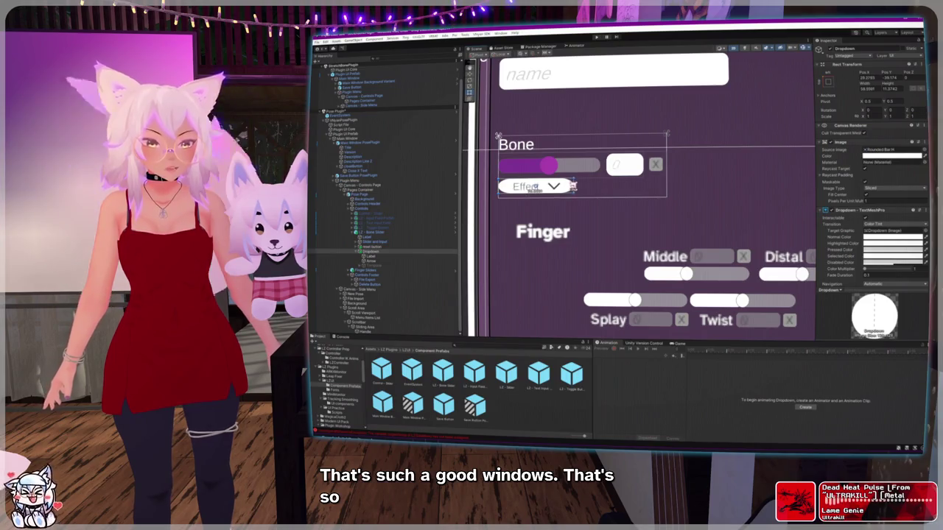
pyautogui.click(371, 256)
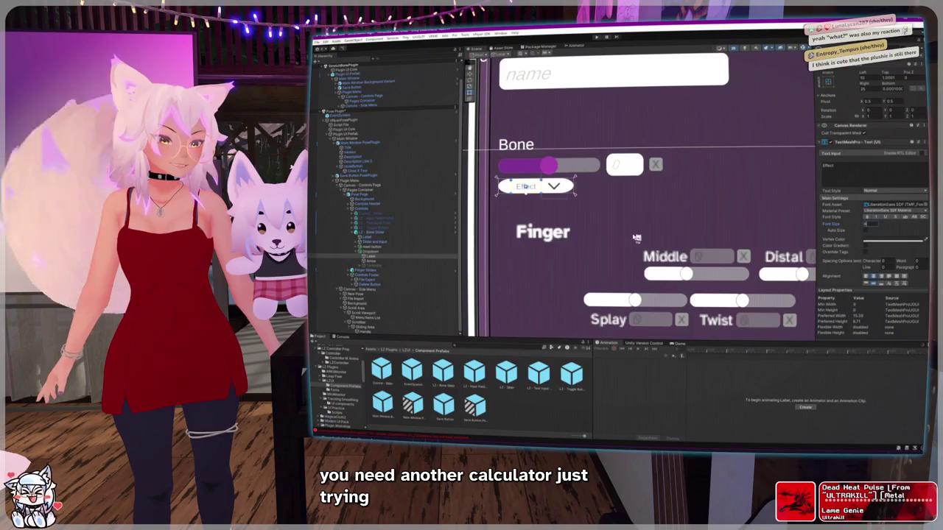
pyautogui.click(361, 266)
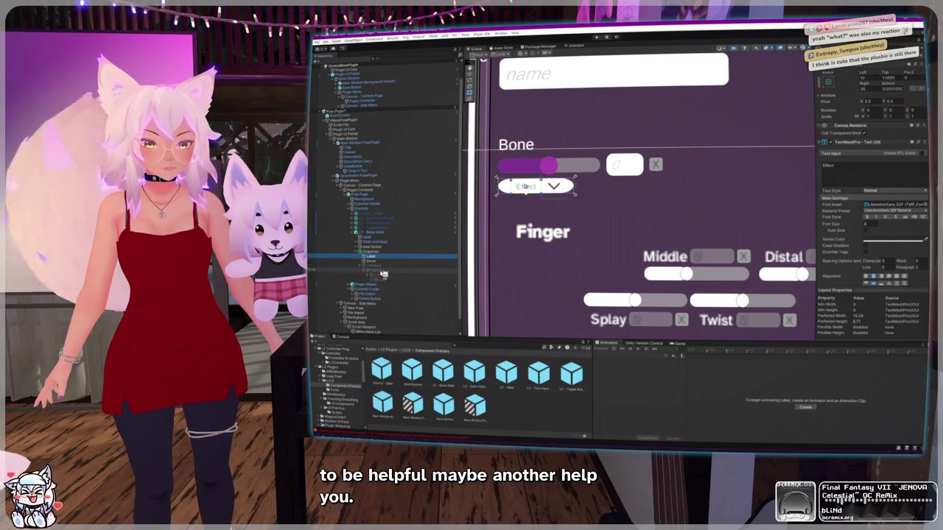
pyautogui.click(386, 280)
pyautogui.click(377, 281)
pyautogui.click(387, 294)
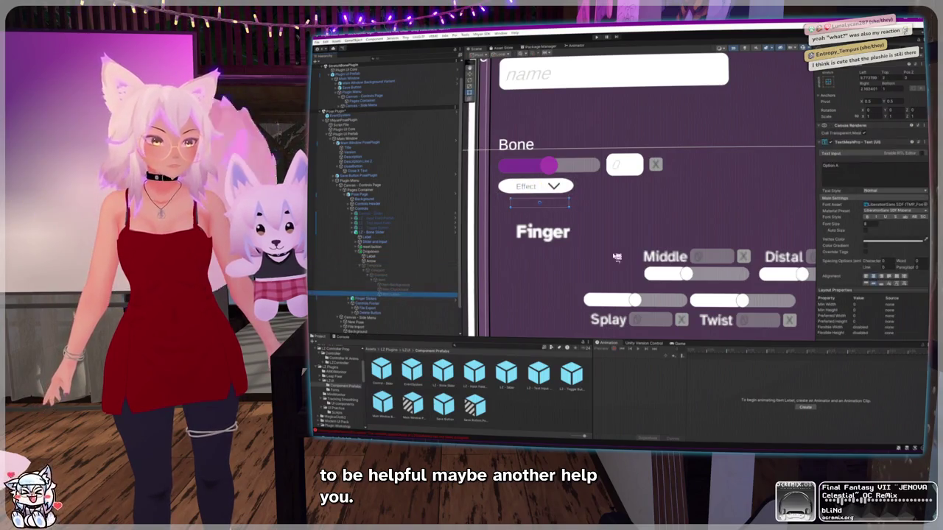
pyautogui.click(888, 226)
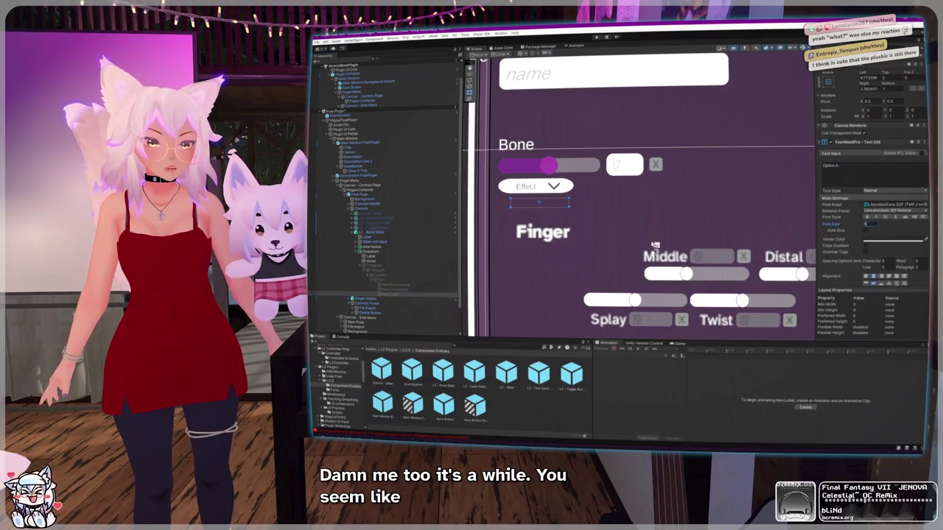
pyautogui.click(364, 264)
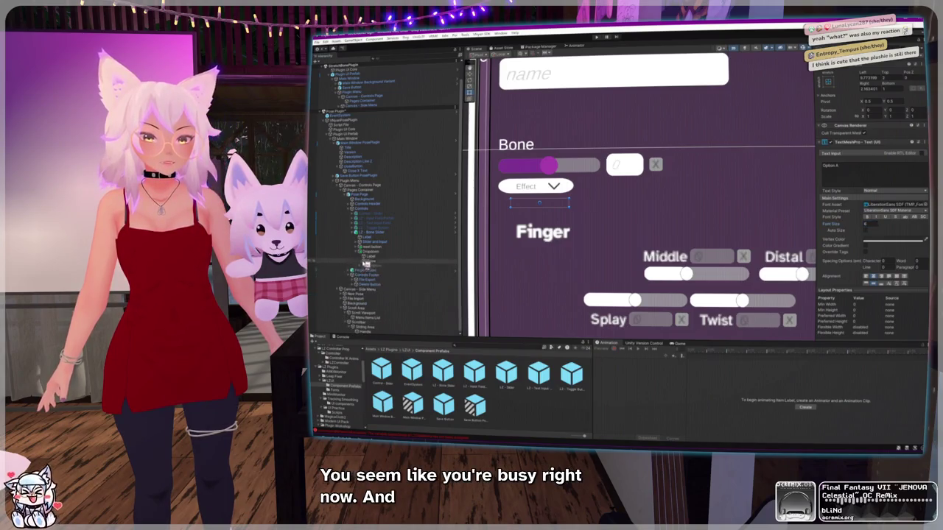
pyautogui.click(374, 251)
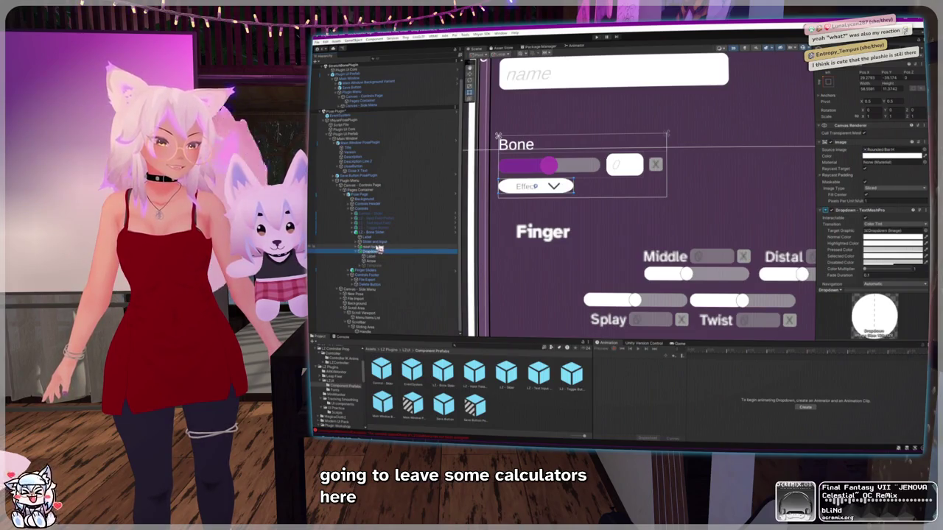
pyautogui.click(368, 241)
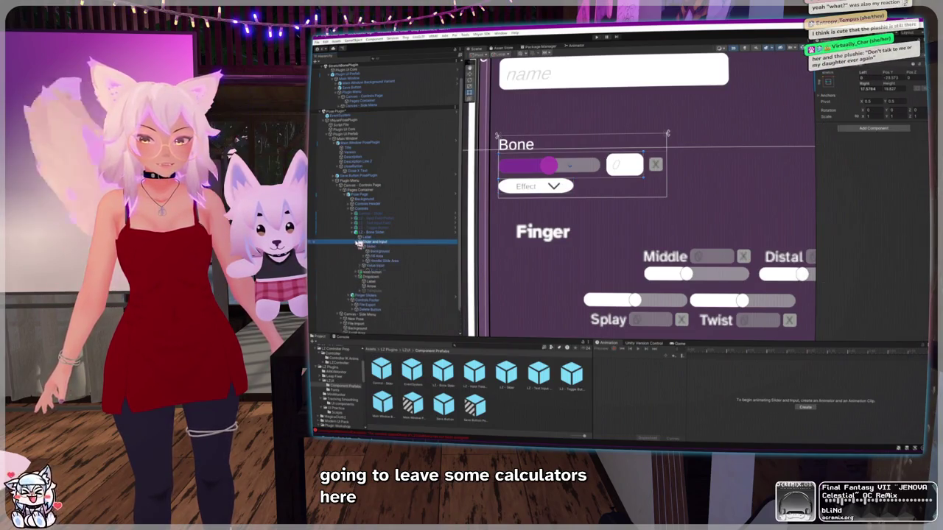
pyautogui.click(357, 242)
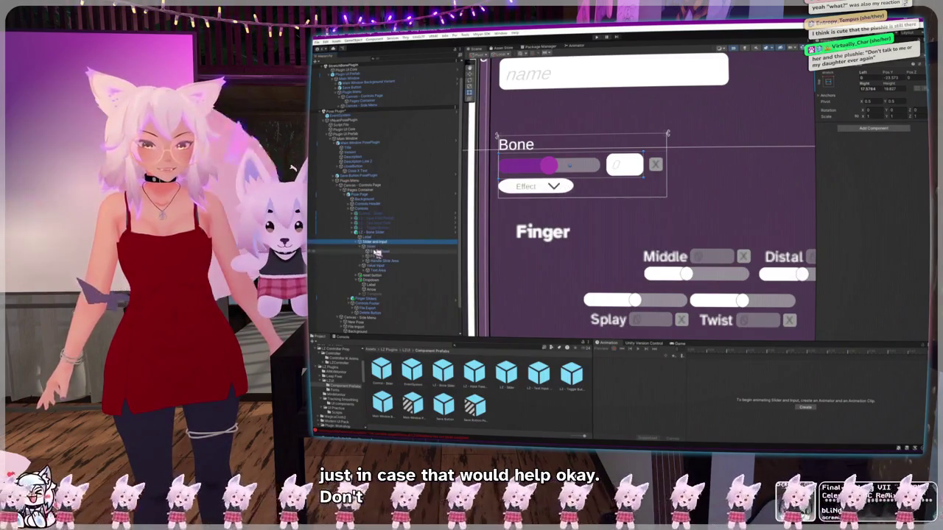
pyautogui.click(372, 247)
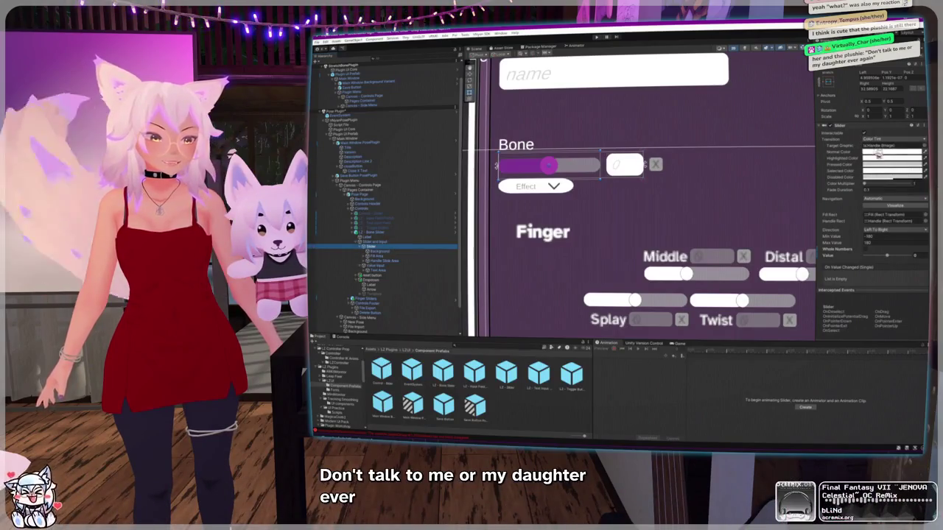
pyautogui.click(892, 145)
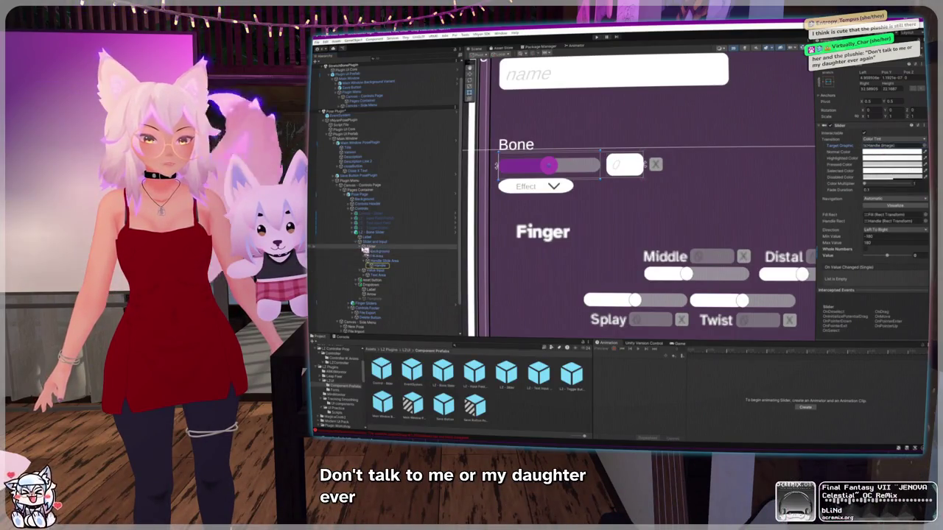
pyautogui.click(360, 245)
pyautogui.click(372, 251)
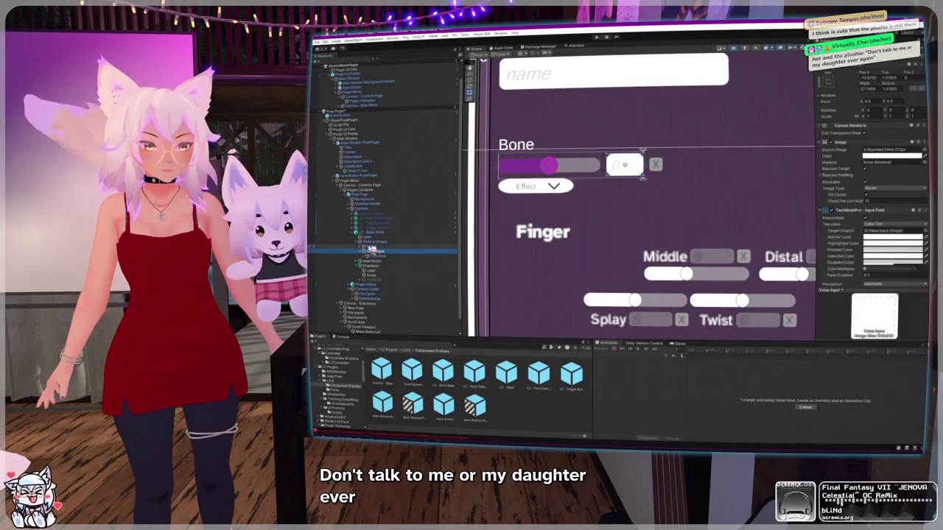
pyautogui.click(372, 265)
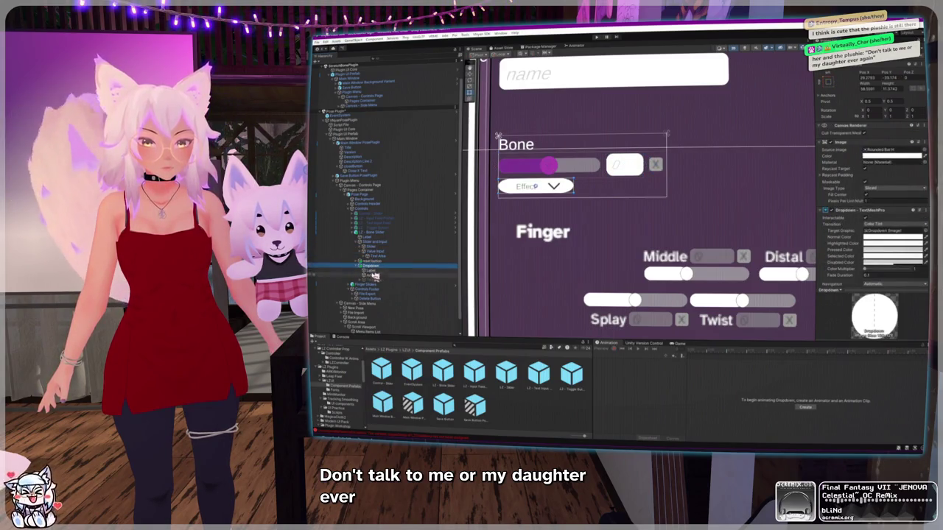
pyautogui.click(887, 151)
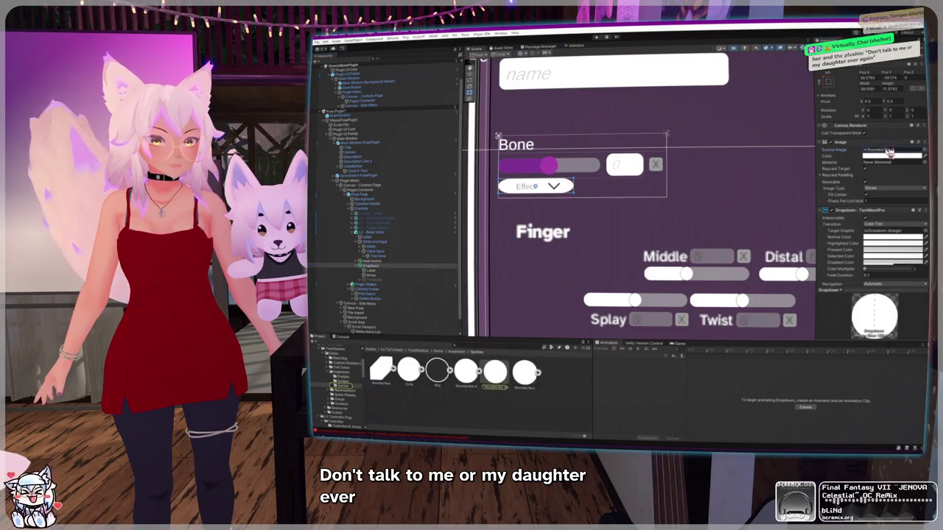
pyautogui.click(495, 372)
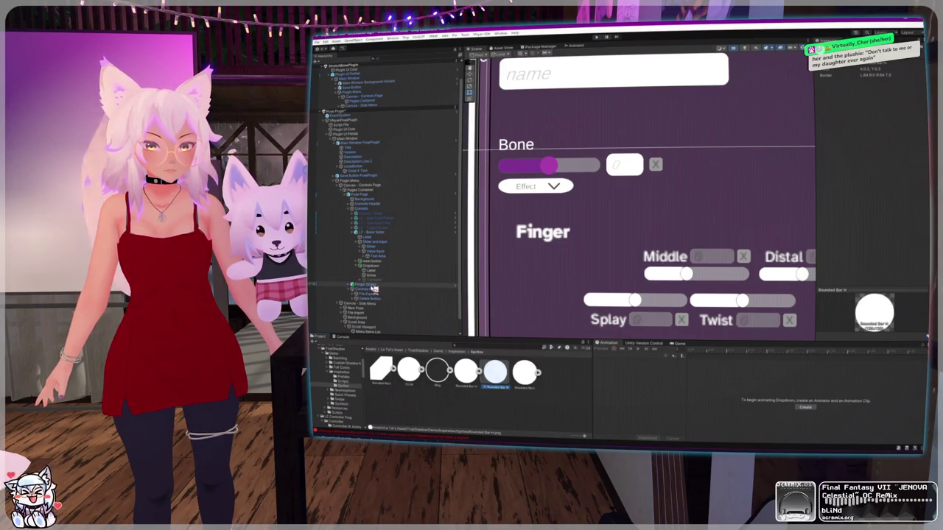
pyautogui.click(366, 284)
pyautogui.click(376, 289)
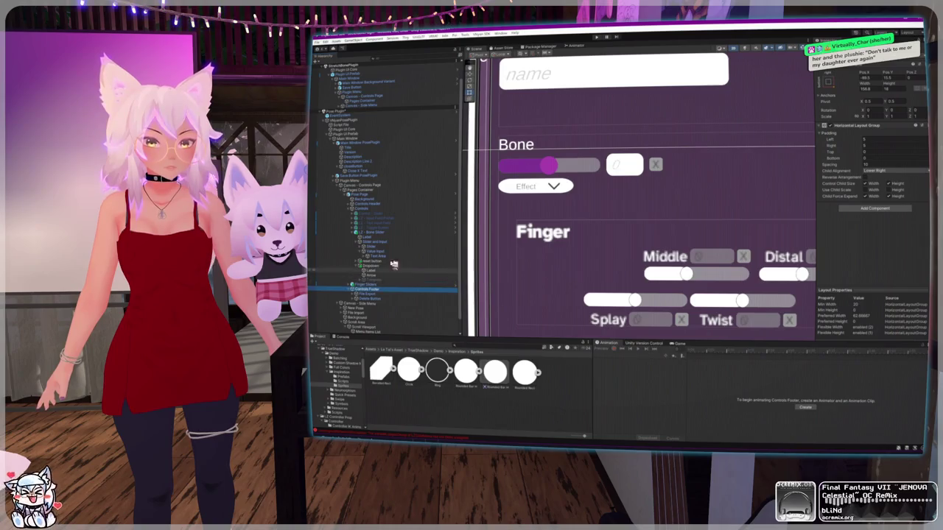
pyautogui.press('Up')
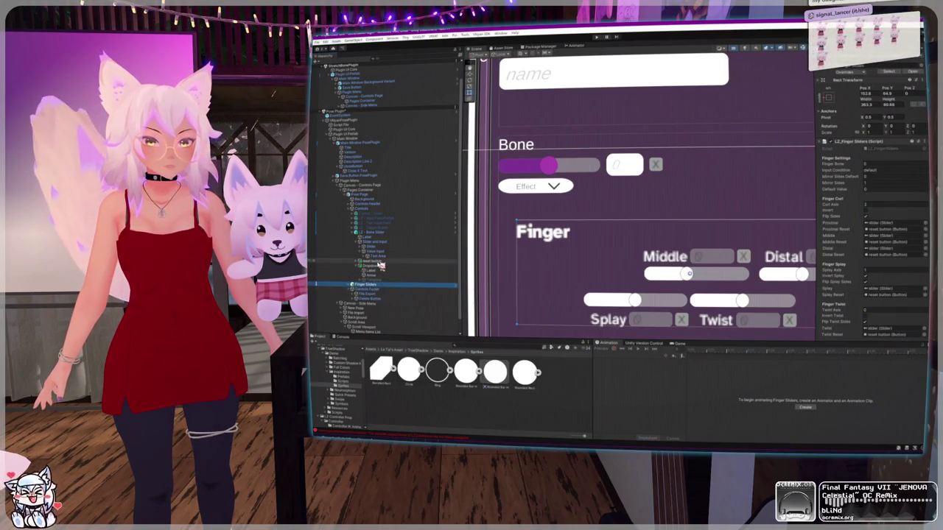
pyautogui.click(379, 264)
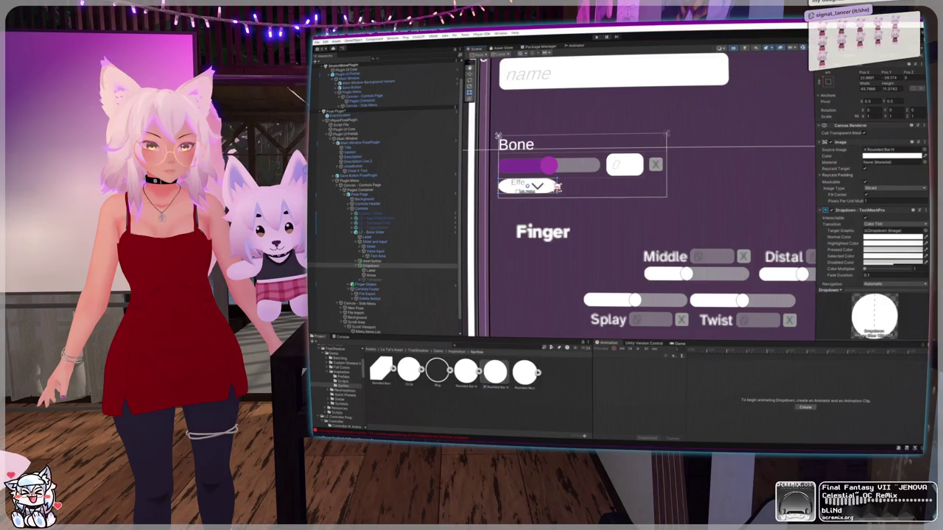
pyautogui.press('f')
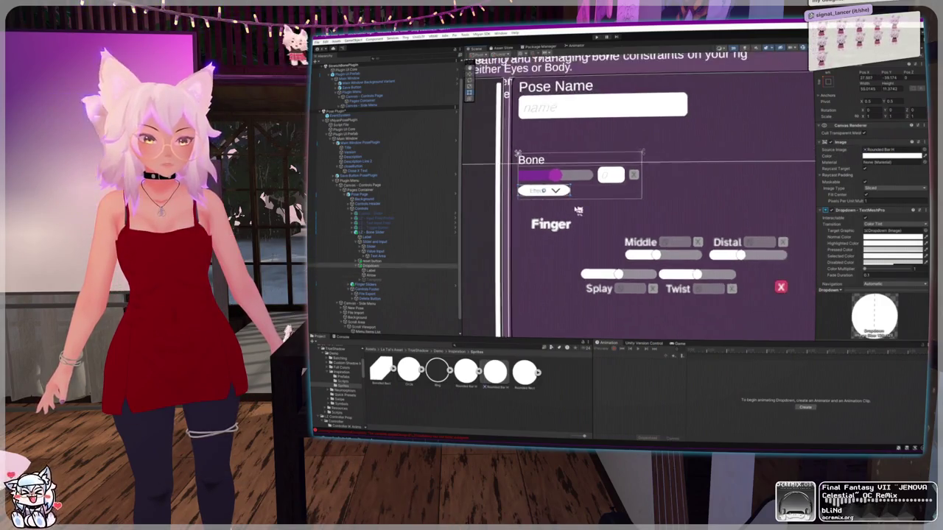
# Step: Shrink the dropdown's Arrow image to size 10
pyautogui.click(430, 275)
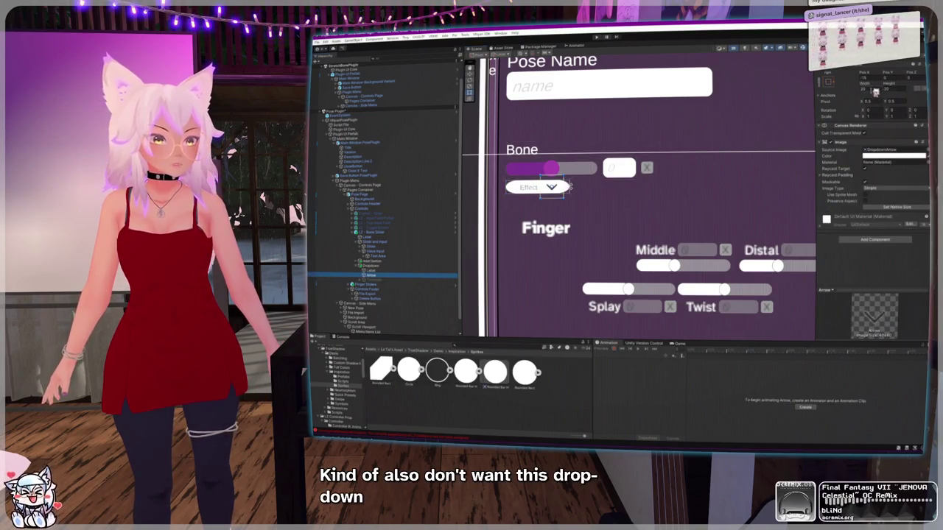
pyautogui.write('10')
pyautogui.press('Tab')
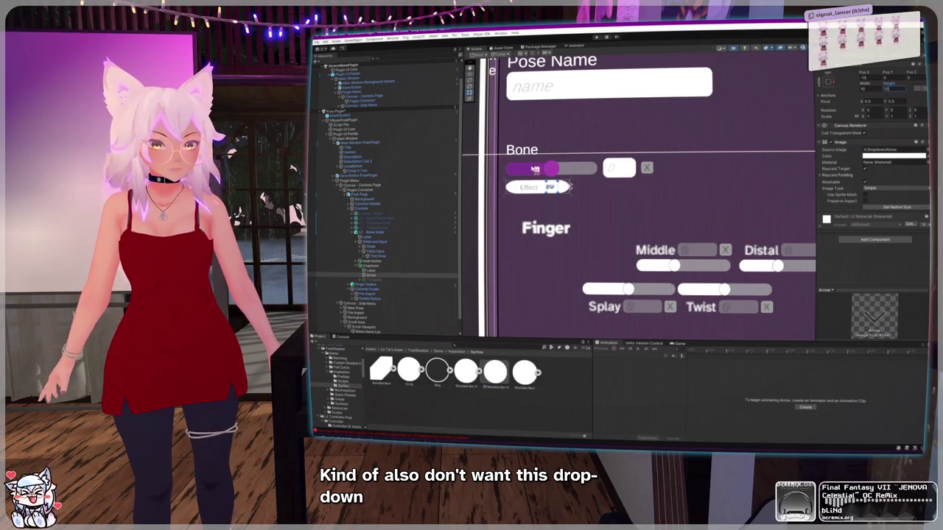
pyautogui.scroll(5, 542, 186)
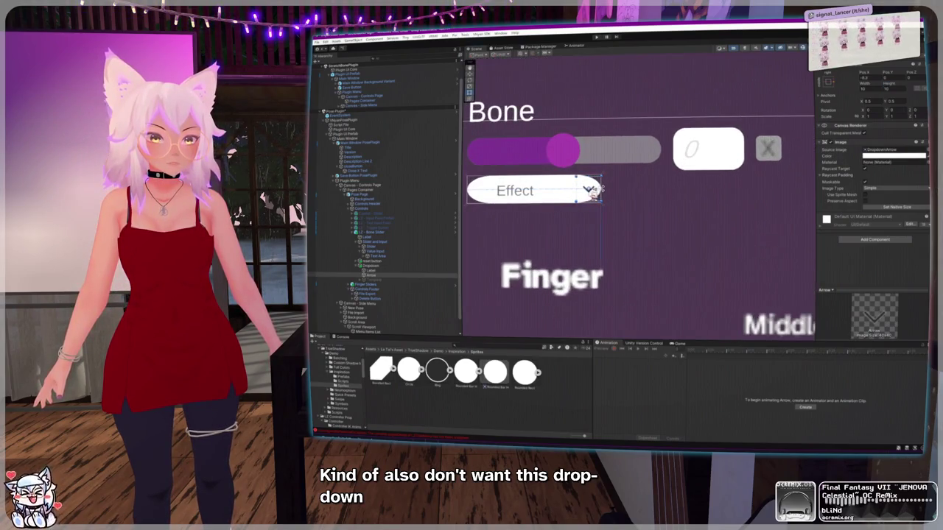
# Step: Shift the Effect label toward the centre and narrow the dropdown from its right edge
pyautogui.click(371, 270)
pyautogui.click(377, 276)
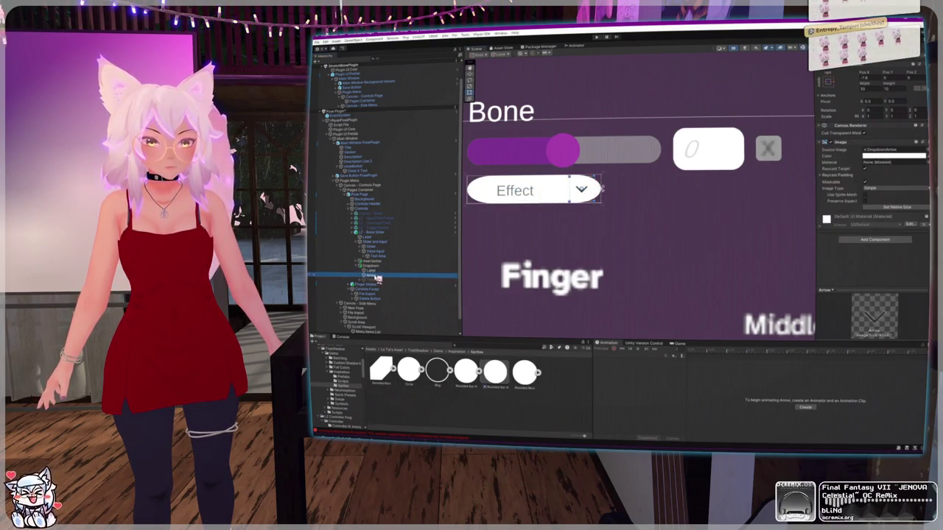
pyautogui.click(370, 270)
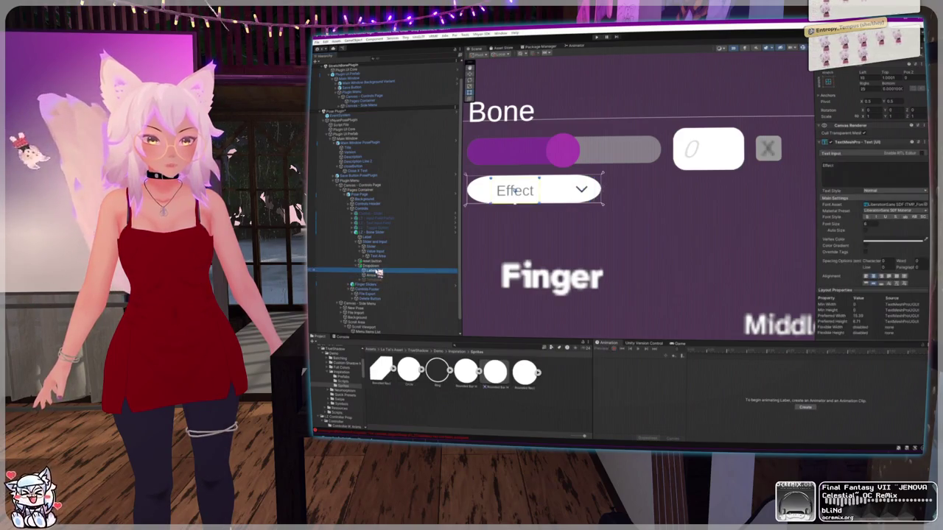
pyautogui.moveTo(540, 189); pyautogui.dragTo(576, 196)
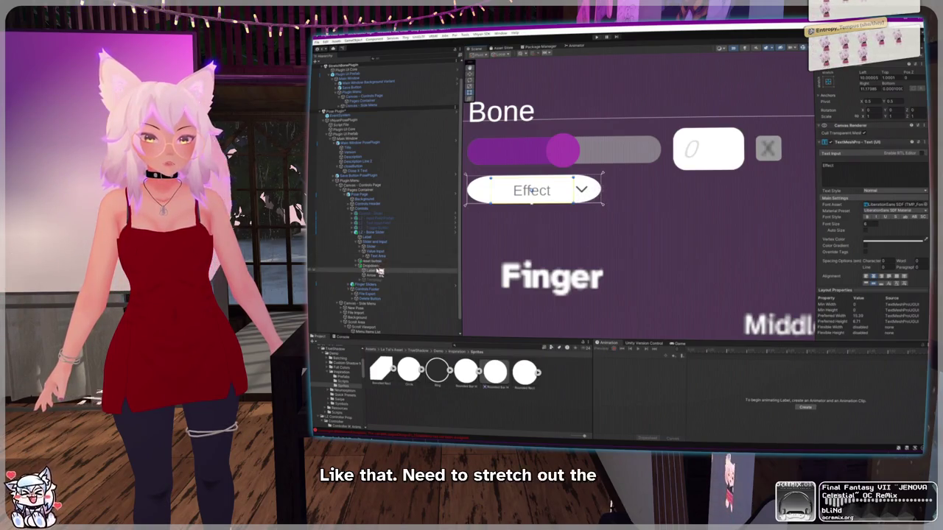
pyautogui.click(580, 208)
pyautogui.moveTo(605, 197)
pyautogui.mouseDown()
pyautogui.moveTo(541, 191)
pyautogui.moveTo(561, 195)
pyautogui.mouseUp()
# Step: Switch the dropdown's option list Template back on to preview it
pyautogui.click(398, 268)
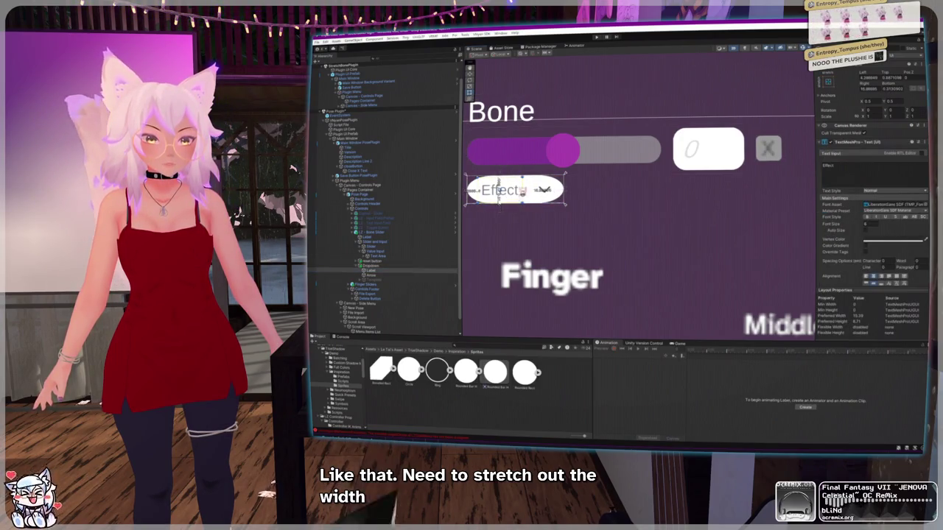
pyautogui.click(407, 279)
pyautogui.doubleClick(424, 279)
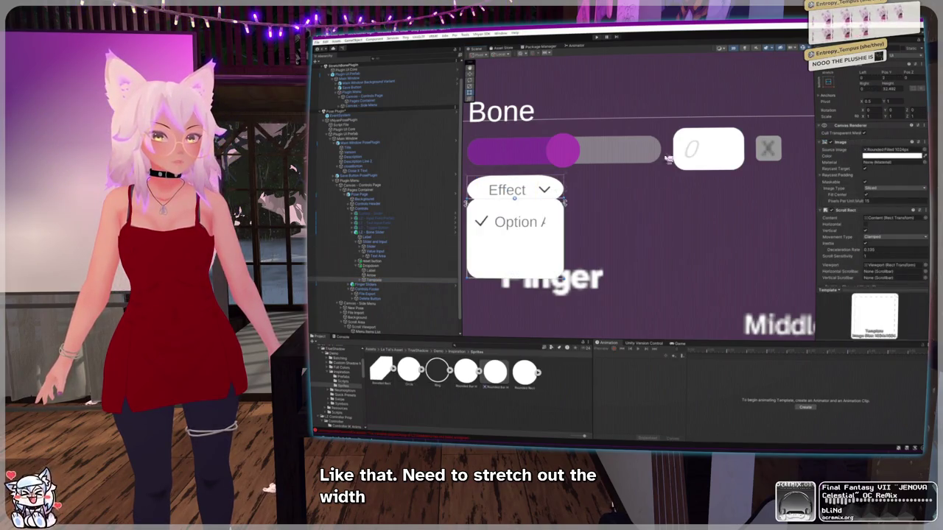
# Step: Stretch the Template's Viewport bottom edge so it fills the Template
pyautogui.keyDown('alt'); pyautogui.click(358, 280); pyautogui.keyUp('alt')
pyautogui.click(380, 290)
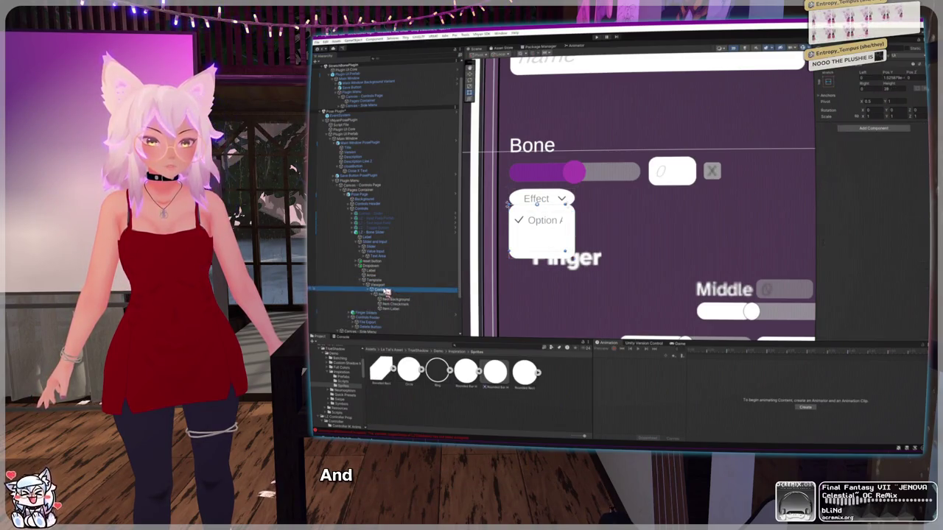
pyautogui.click(381, 286)
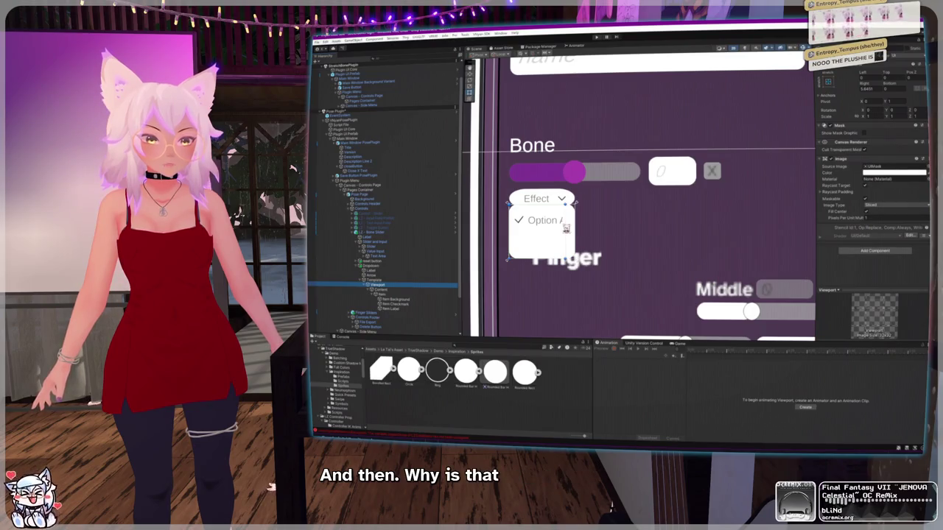
pyautogui.moveTo(573, 229); pyautogui.dragTo(574, 232)
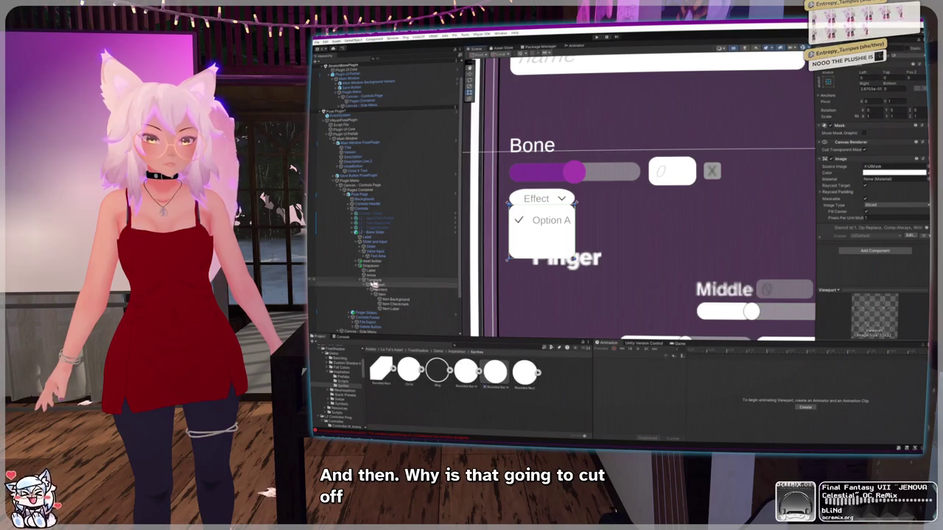
# Step: Switch the Template off again and check the Effect dropdown's options on the bone slider
pyautogui.click(373, 283)
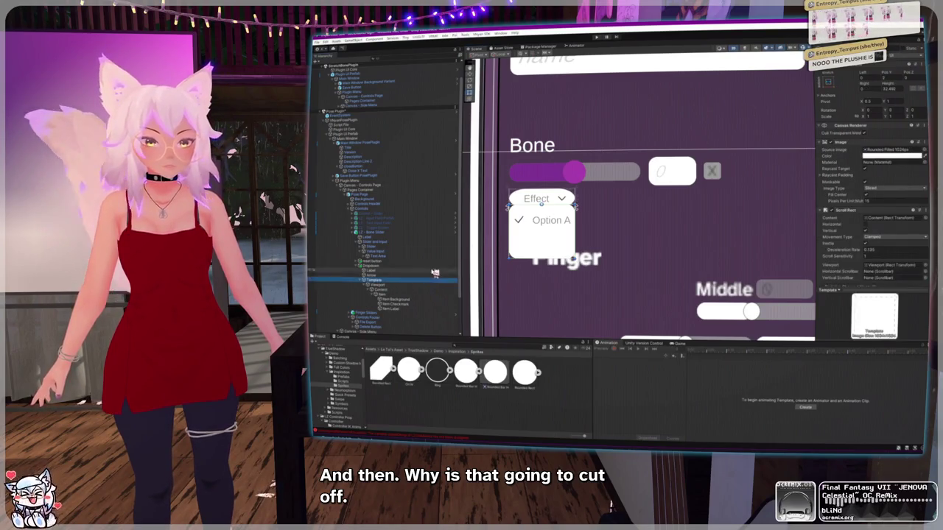
pyautogui.scroll(-2, 541, 201)
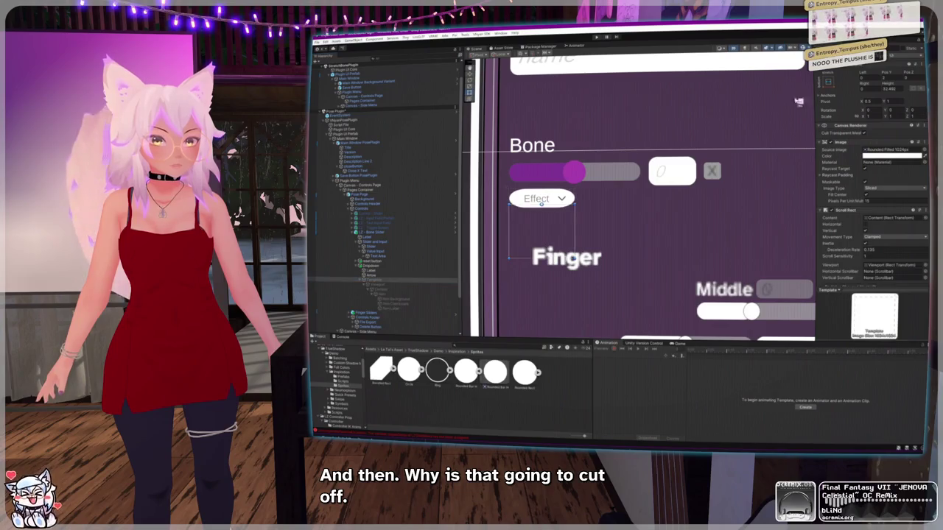
pyautogui.scroll(-5, 567, 221)
pyautogui.scroll(-2, 570, 223)
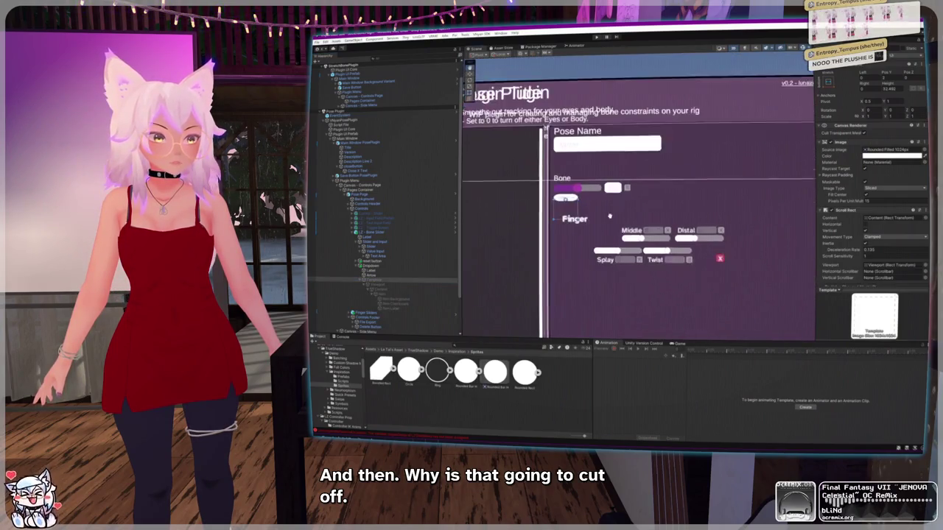
pyautogui.scroll(-3, 871, 213)
pyautogui.click(369, 266)
pyautogui.scroll(-1, 841, 202)
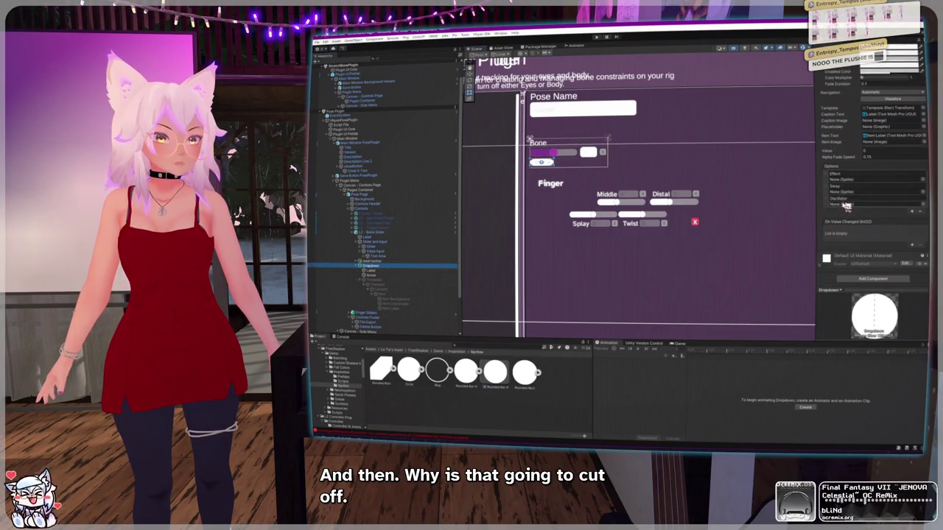
pyautogui.click(734, 193)
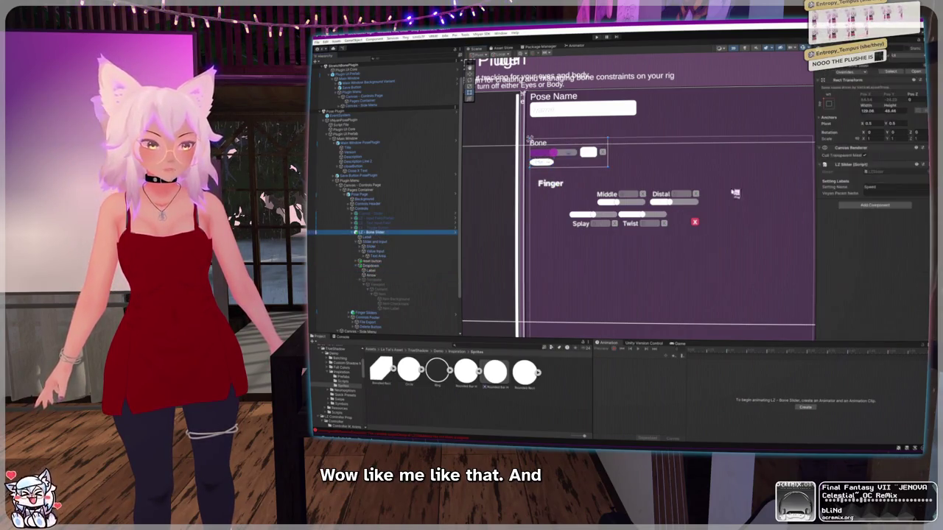
# Step: Remove the LZ Slider script from the bone slider and apply all overrides to its prefab
pyautogui.click(918, 164)
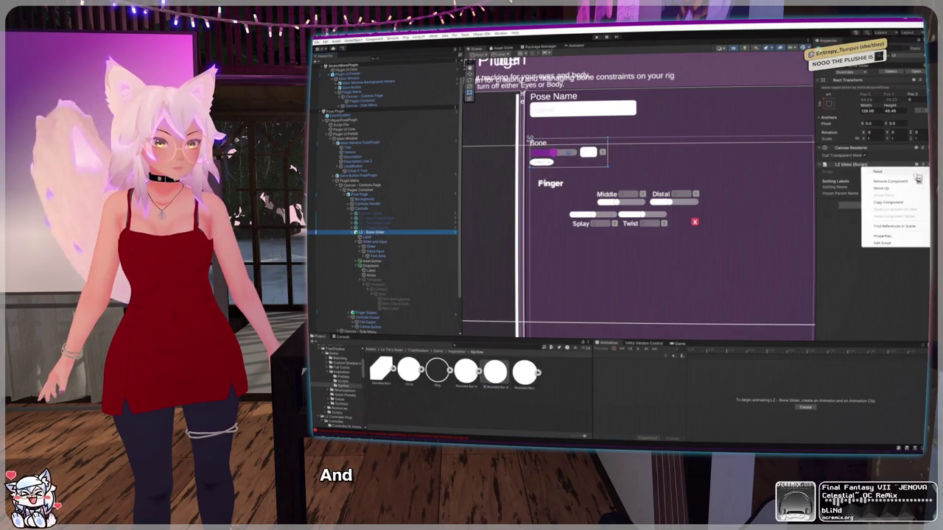
pyautogui.click(890, 181)
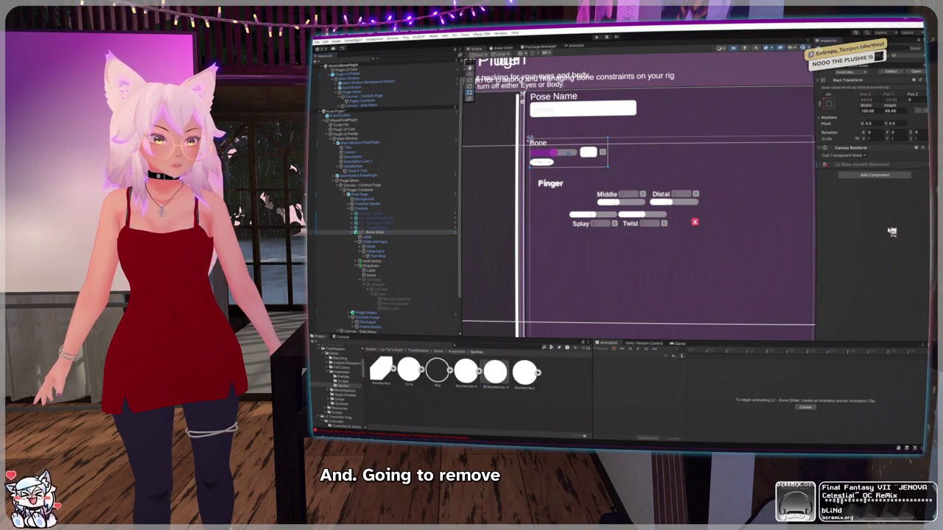
pyautogui.click(372, 242)
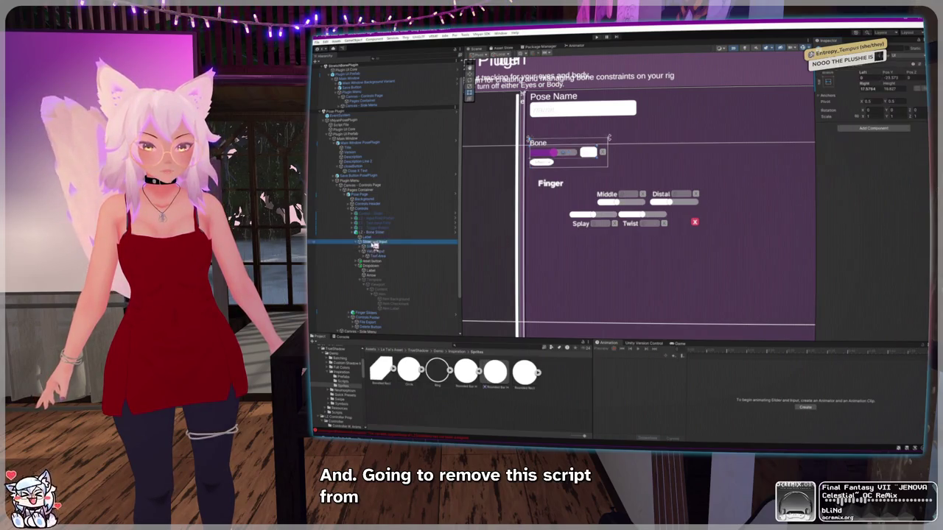
pyautogui.click(359, 243)
pyautogui.click(372, 232)
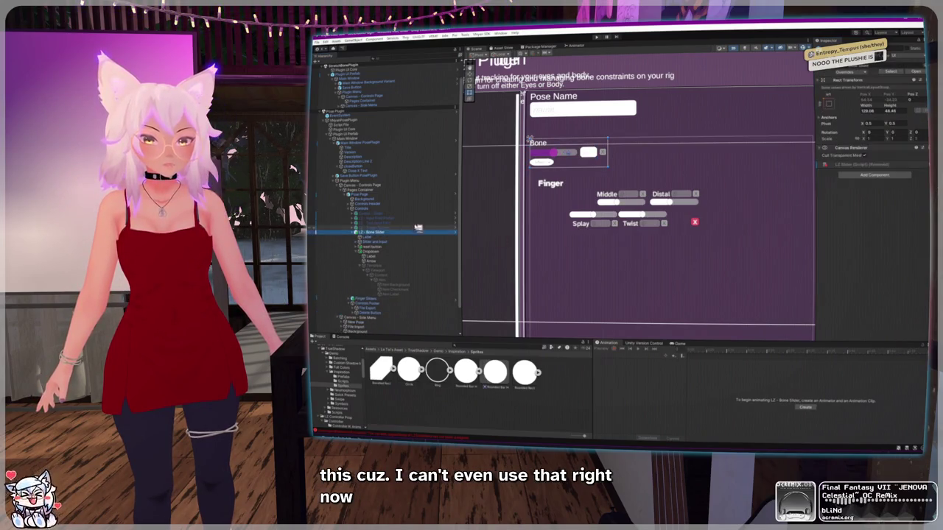
pyautogui.click(859, 73)
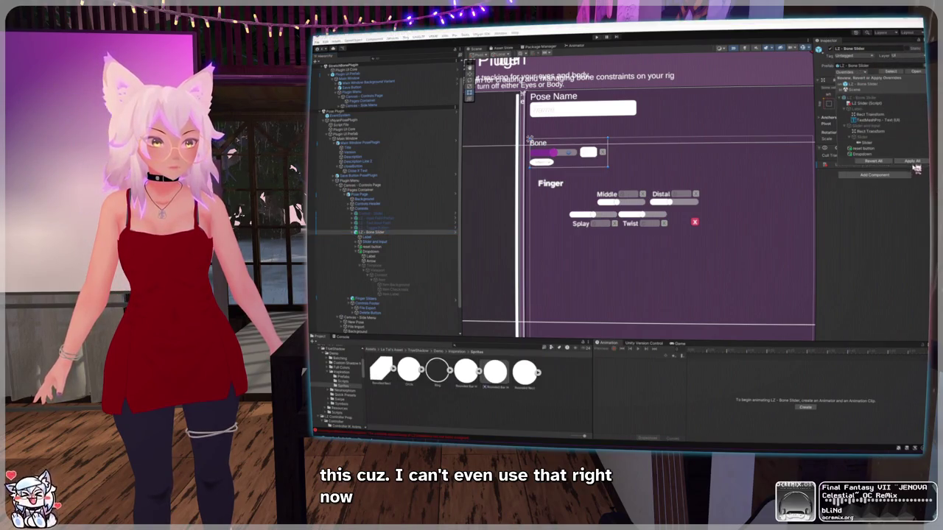
pyautogui.click(913, 163)
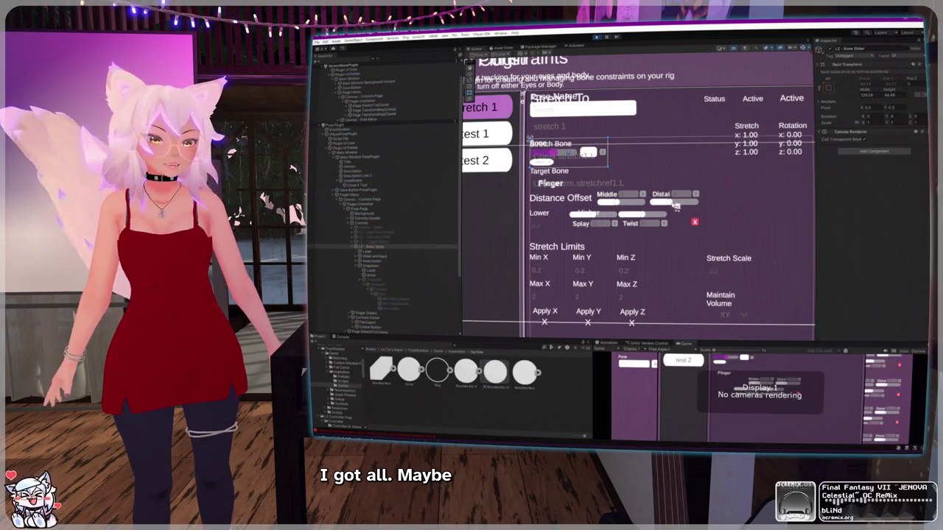
# Step: Frame the bone slider in the scene and select the Plugin UI Prefab
pyautogui.doubleClick(392, 246)
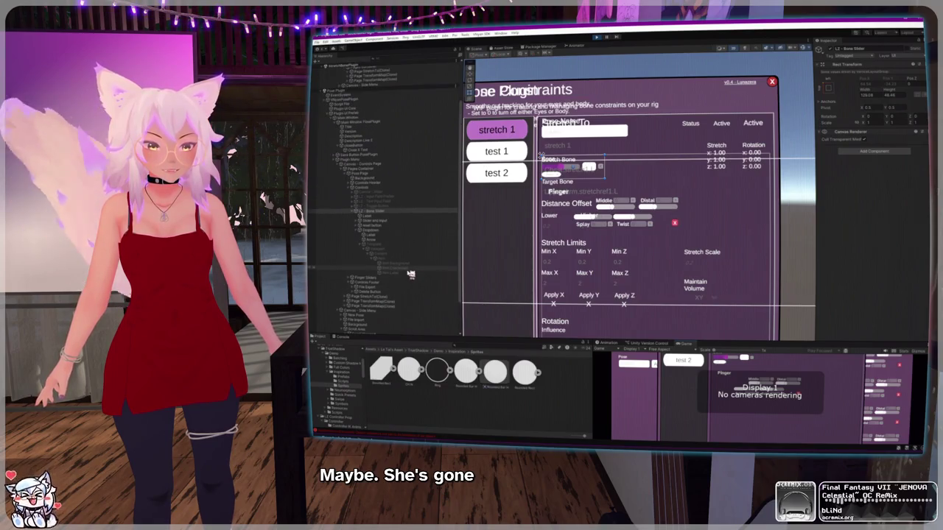
pyautogui.scroll(3, 411, 274)
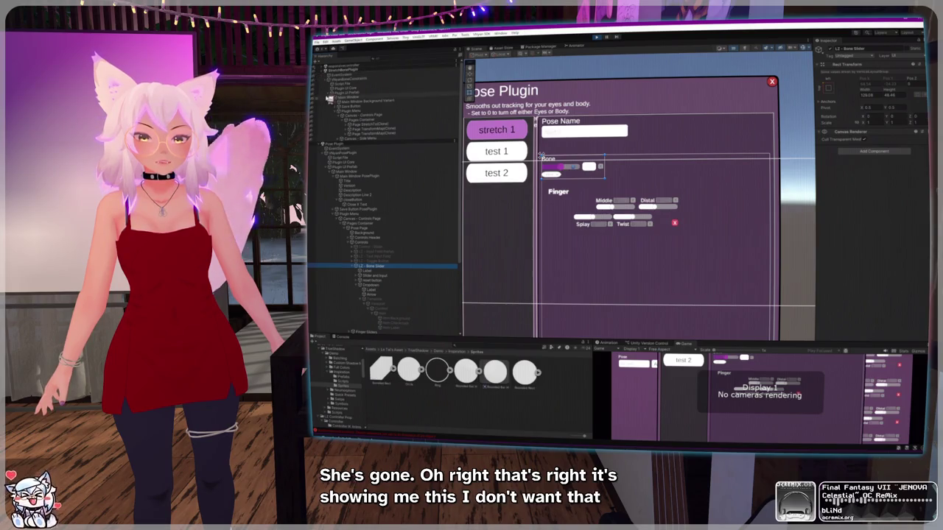
pyautogui.click(549, 175)
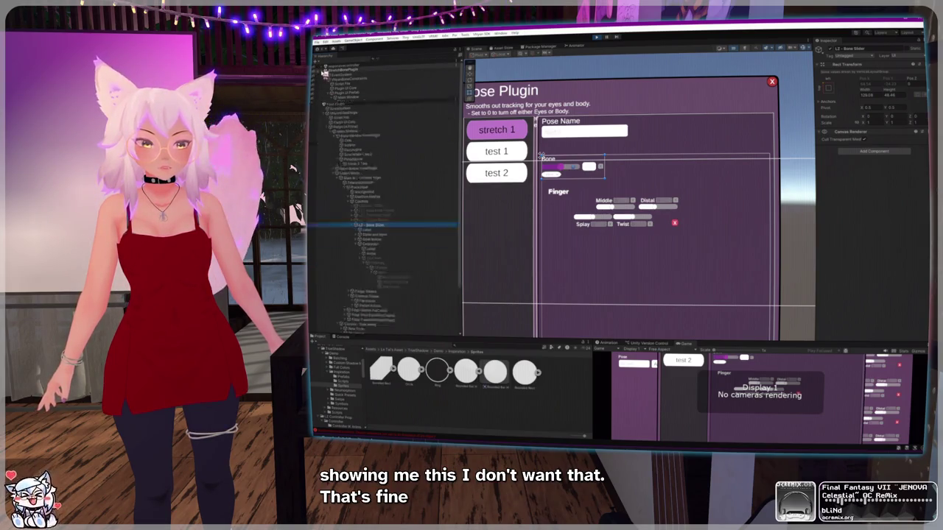
pyautogui.scroll(3, 549, 176)
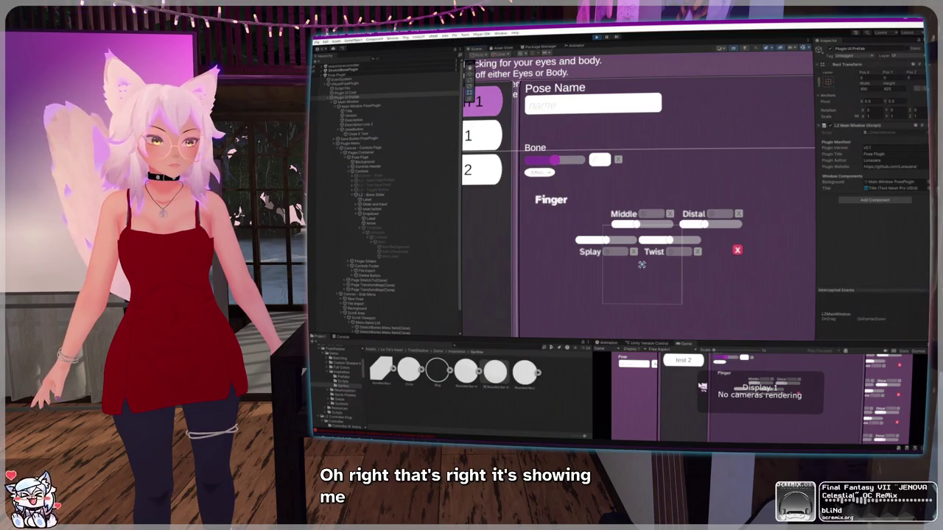
# Step: In the running plugin window, try the Effect dropdown, test 2 and stretch 1, then stop Play mode
pyautogui.moveTo(716, 374)
pyautogui.mouseDown()
pyautogui.moveTo(687, 391)
pyautogui.moveTo(725, 394)
pyautogui.mouseUp()
pyautogui.click(731, 387)
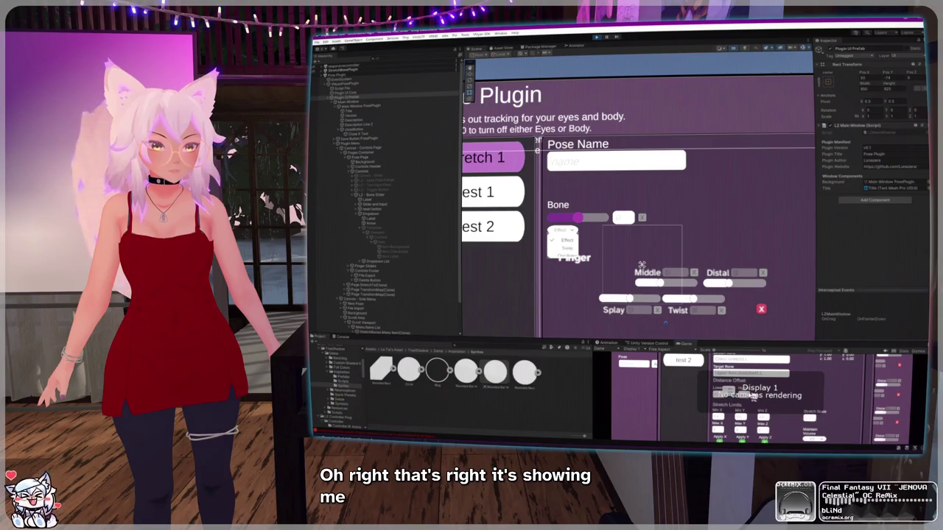
pyautogui.click(707, 375)
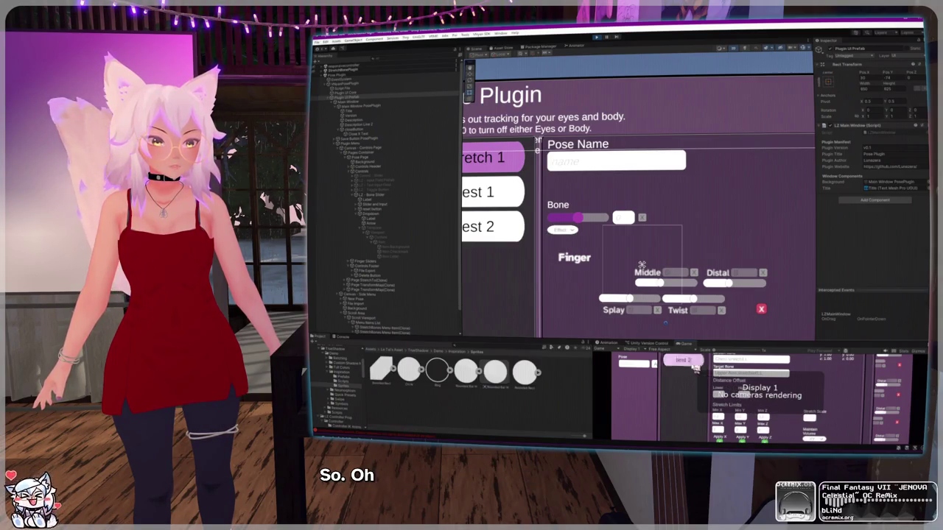
pyautogui.click(695, 364)
pyautogui.click(702, 380)
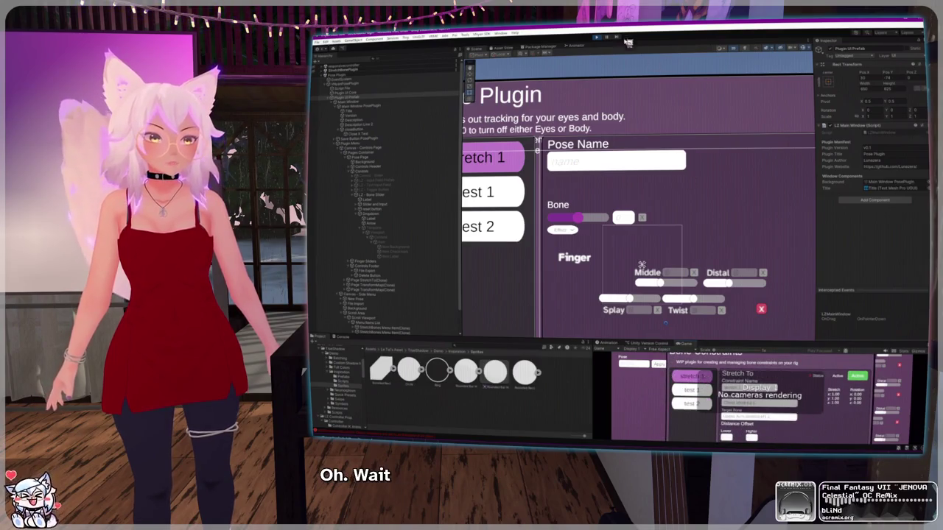
pyautogui.click(596, 37)
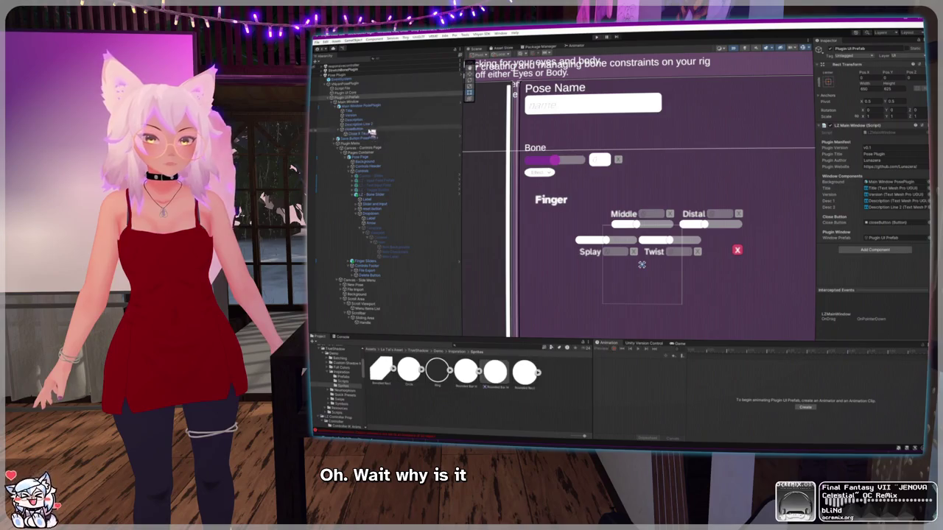